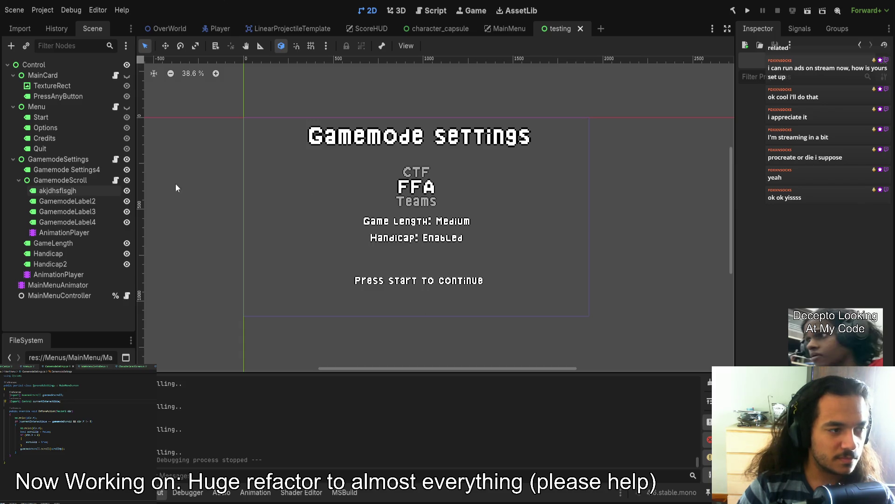
- Open the GamemodeScroll.cs script and scroll through its code
click(115, 180)
scroll(34, 443, up, 5)
scroll(76, 461, down, 4)
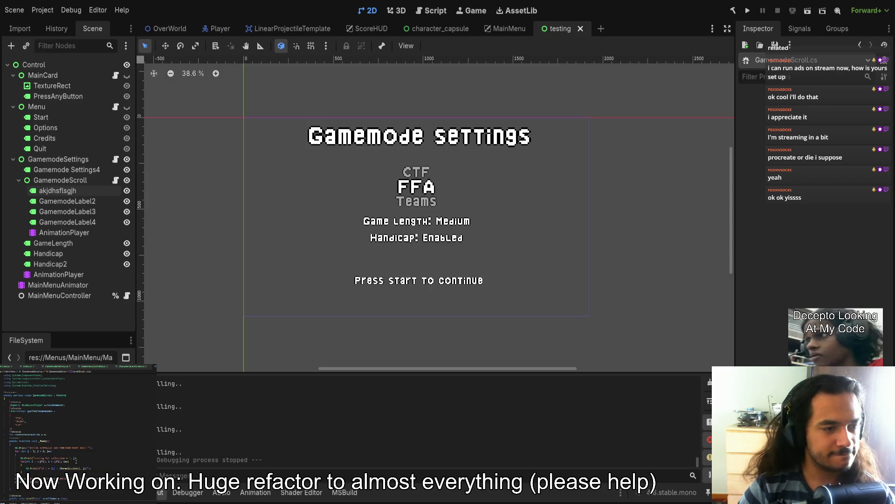
scroll(76, 460, down, 3)
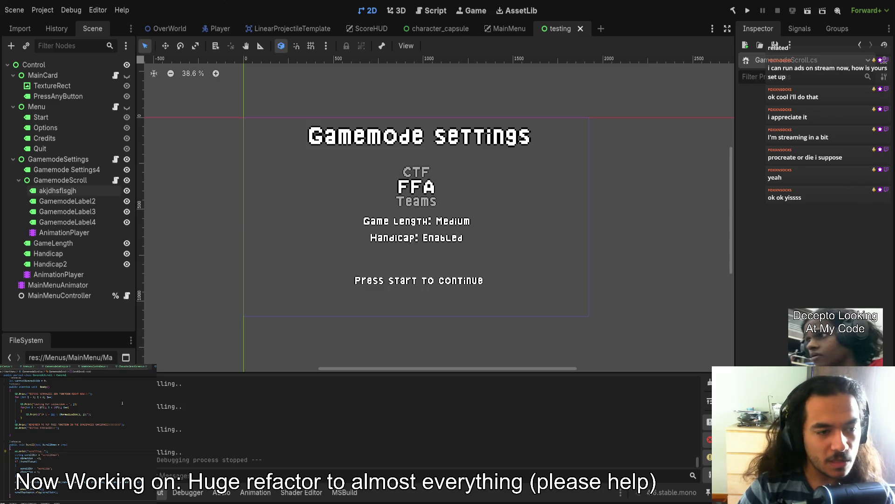
- Run the current scene, cycle the gamemode list with Up and Down, then stop it
click(807, 11)
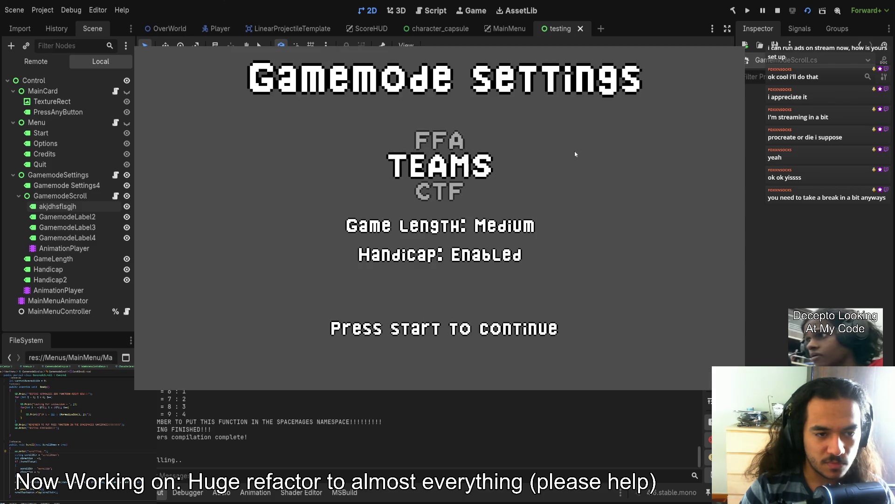
key(Up)
key(Down)
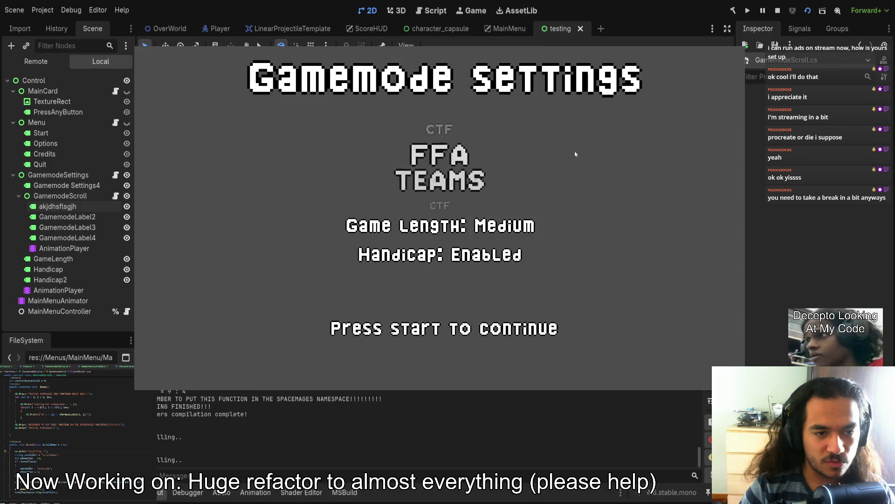
key(F8)
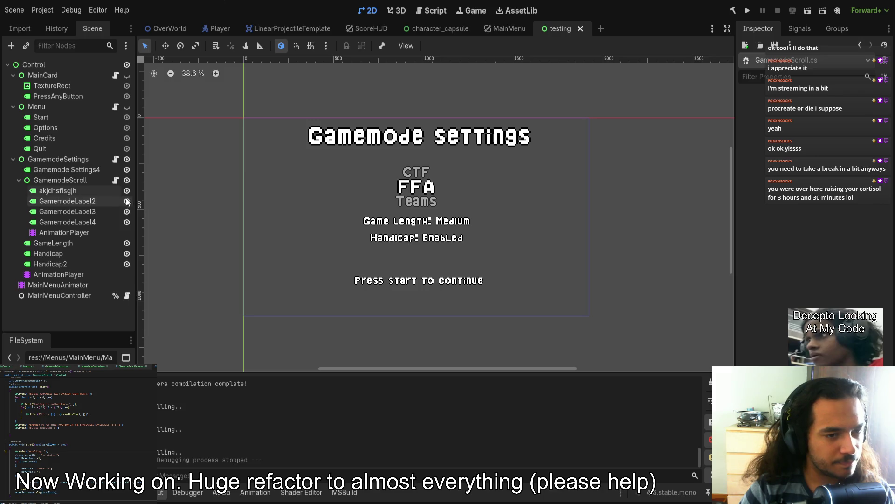
- Run the scene again, stop it, and start another run
click(807, 12)
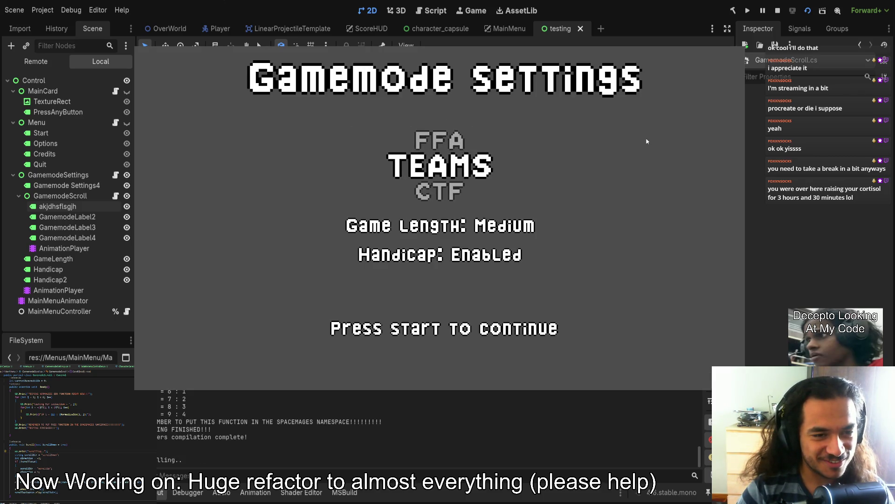
key(F8)
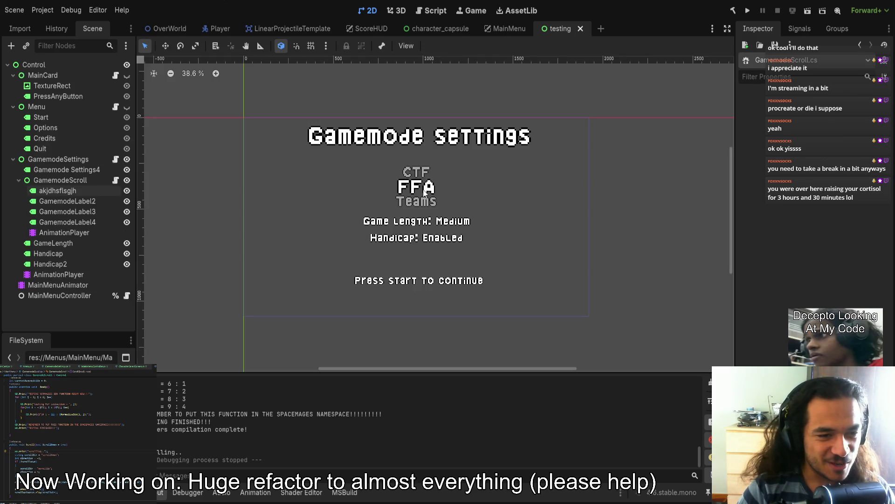
click(749, 10)
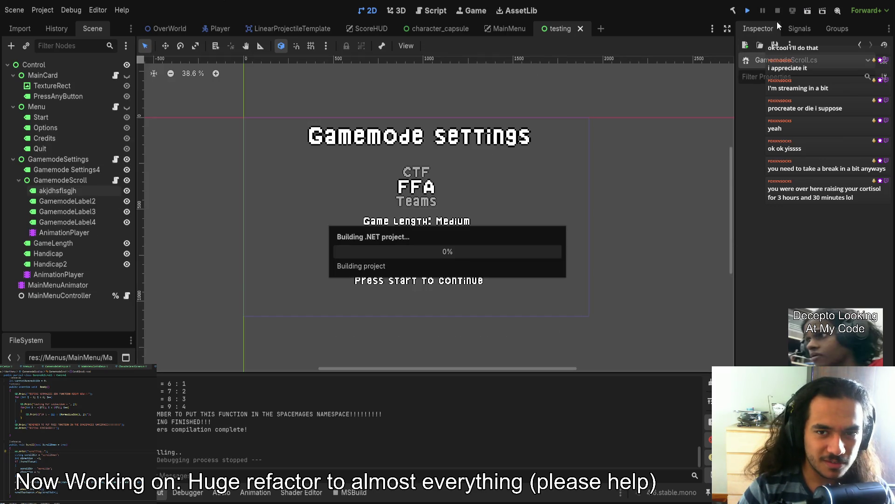
- Run and stop the scene twice more, then select the top CTF label node akjdhsflsgjh
click(803, 13)
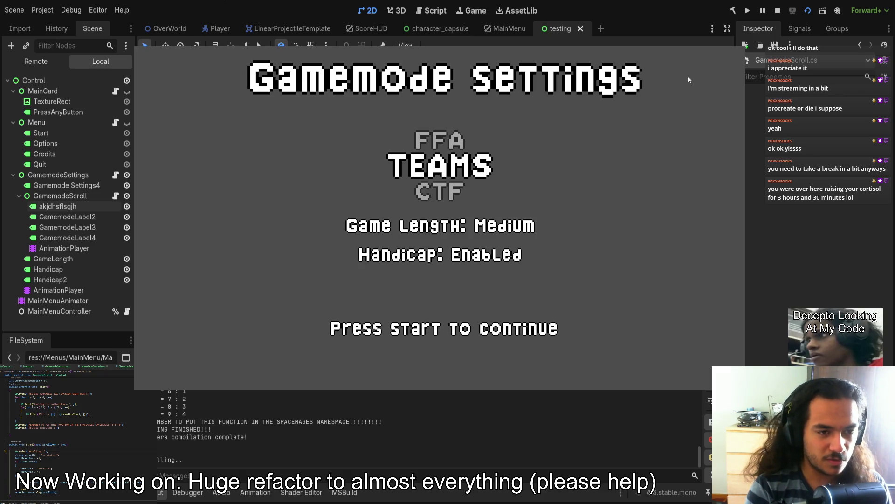
key(F8)
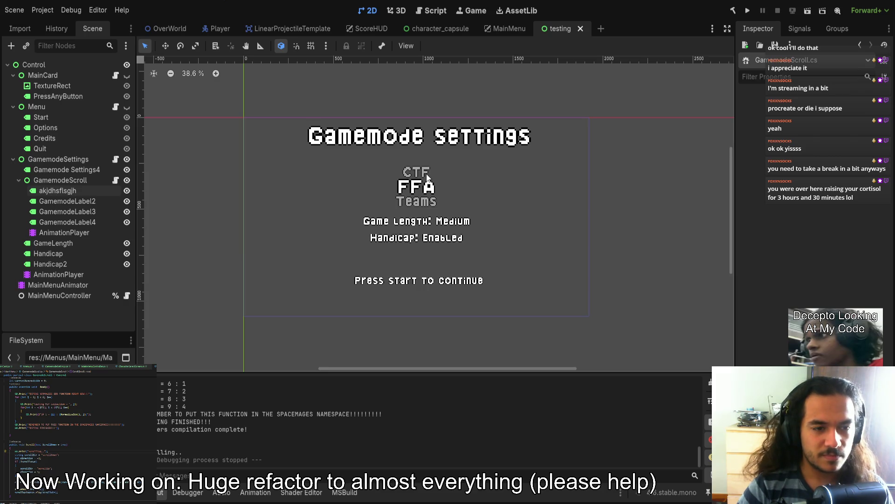
click(807, 13)
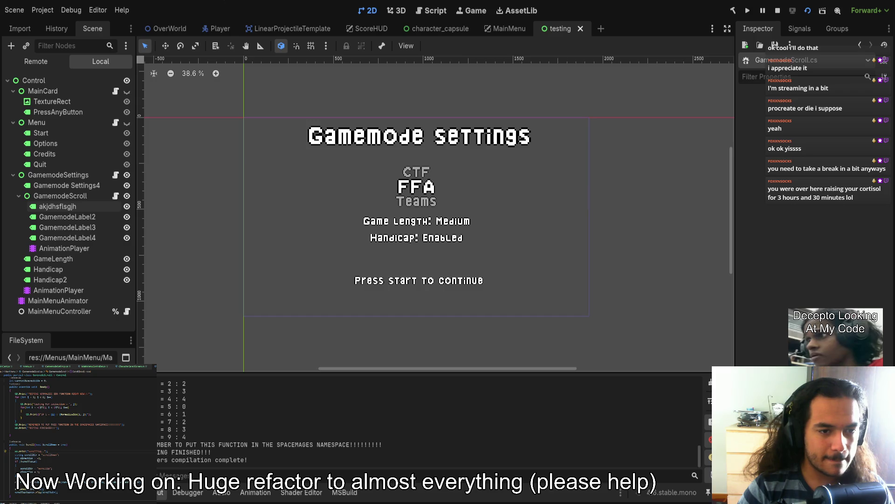
key(F8)
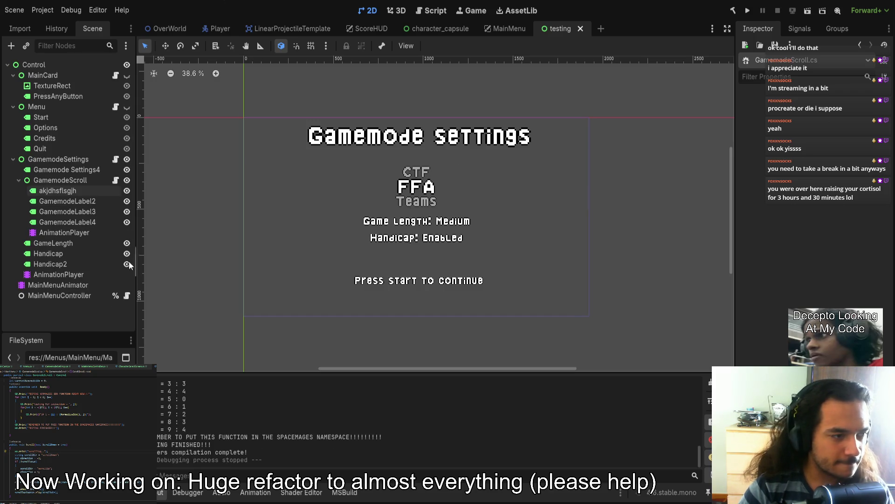
click(71, 189)
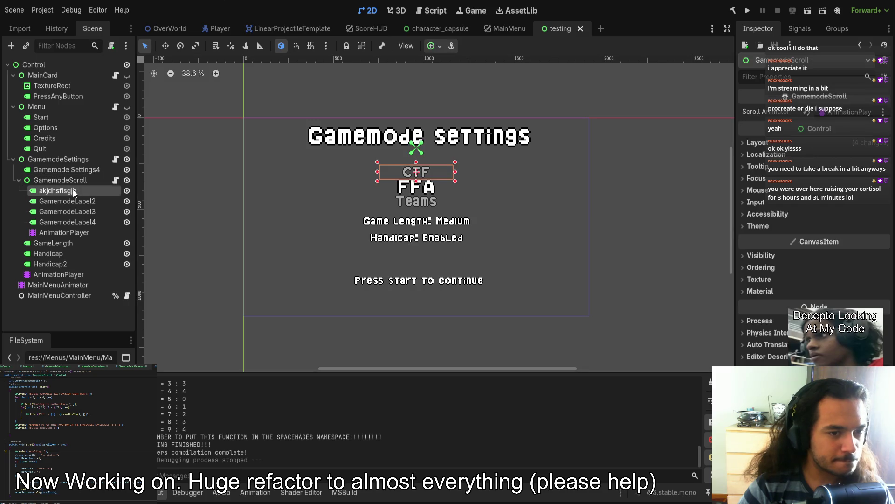
- Look over the GamemodeLabel nodes and show the RESET animation in the Animation panel
click(72, 200)
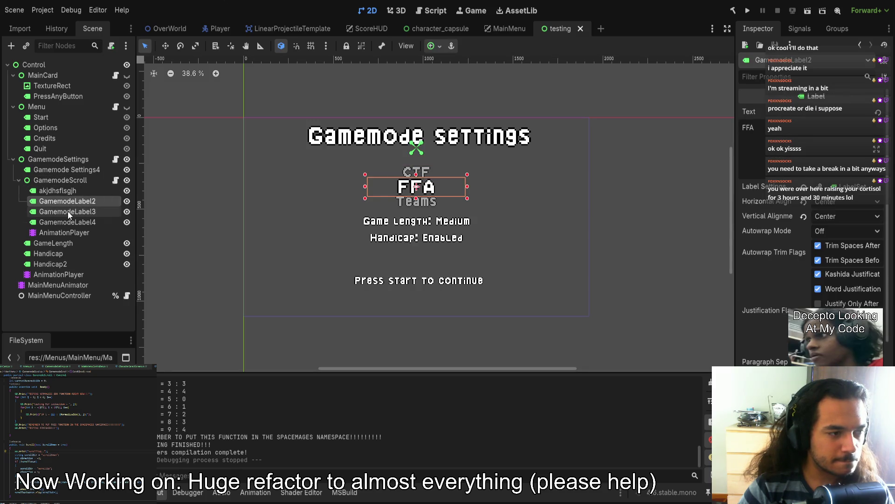
click(68, 211)
click(66, 221)
click(67, 212)
click(69, 202)
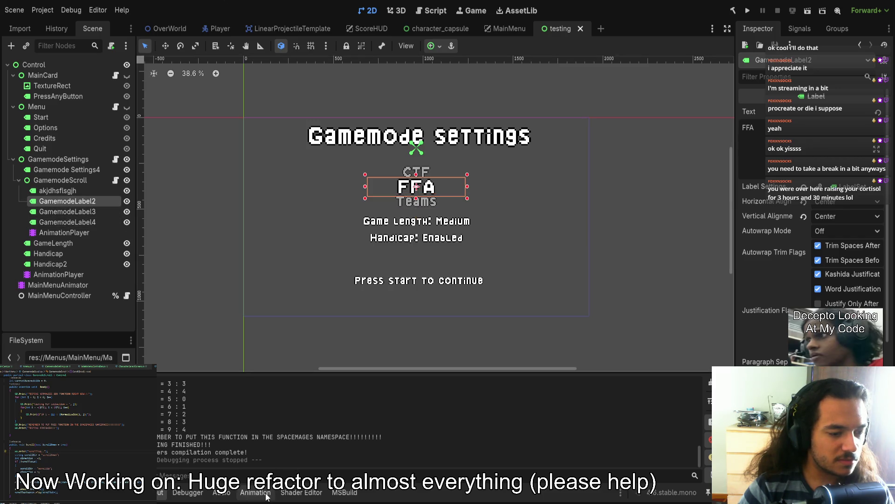
click(256, 493)
click(330, 309)
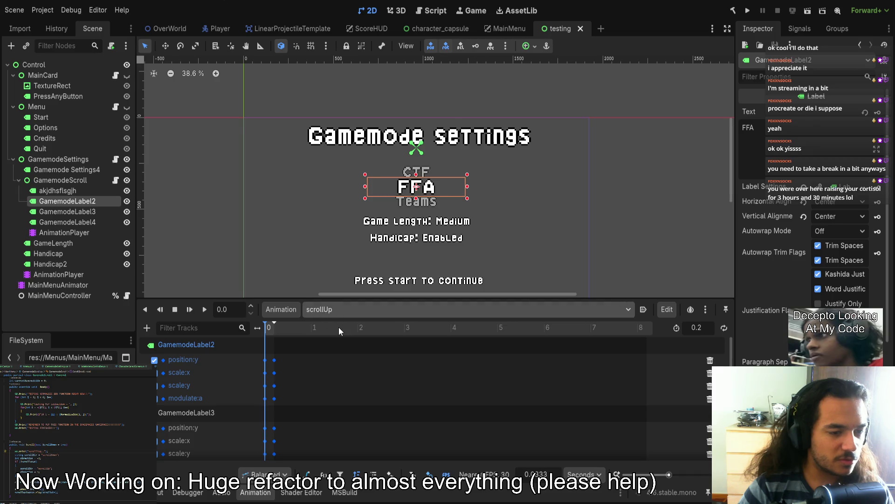
click(339, 326)
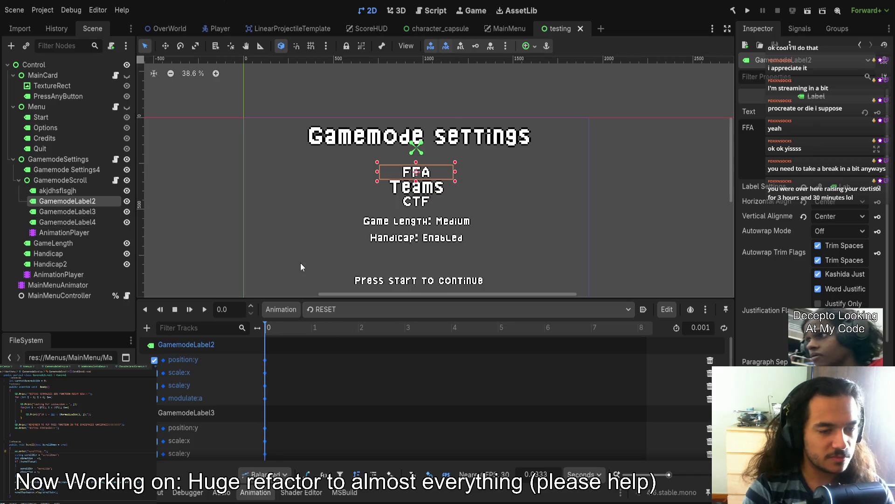
- Set the label texts: GamemodeLabel3 to FFA, GamemodeLabel2 to CTF, GamemodeLabel4 to Teams
click(95, 210)
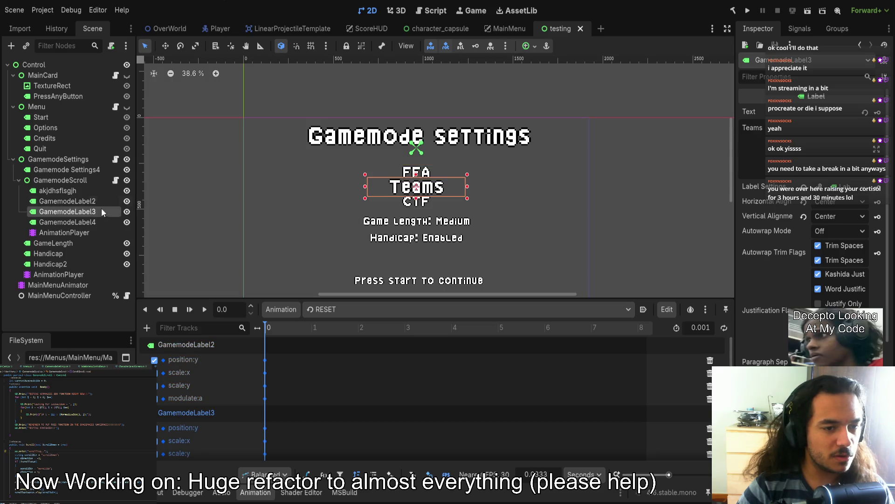
click(805, 131)
key(ctrl+a)
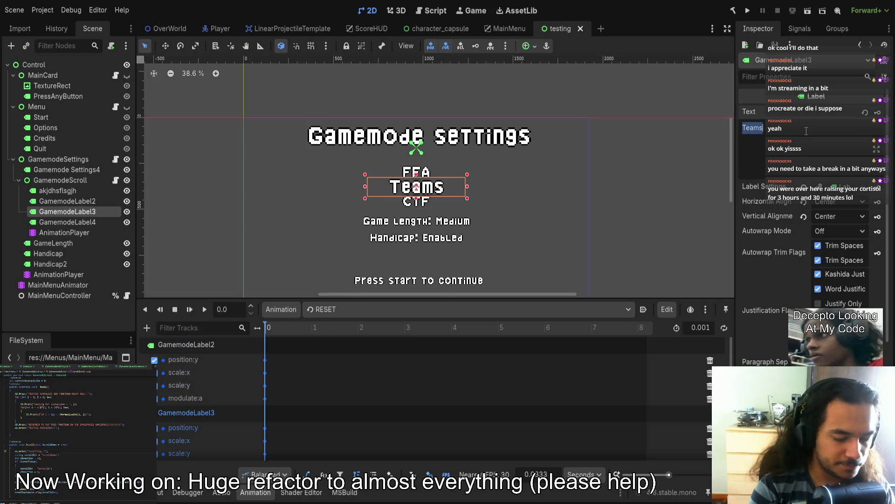
text(FFA)
click(70, 201)
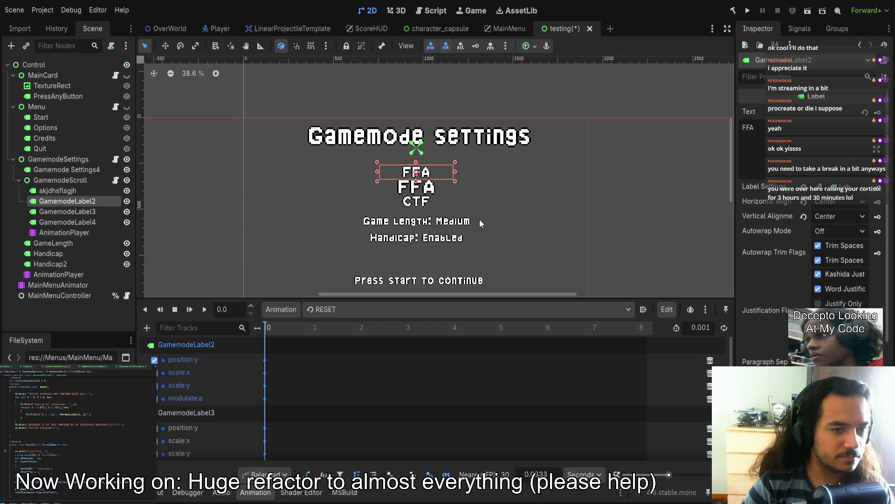
double_click(778, 135)
text(CTF)
click(67, 222)
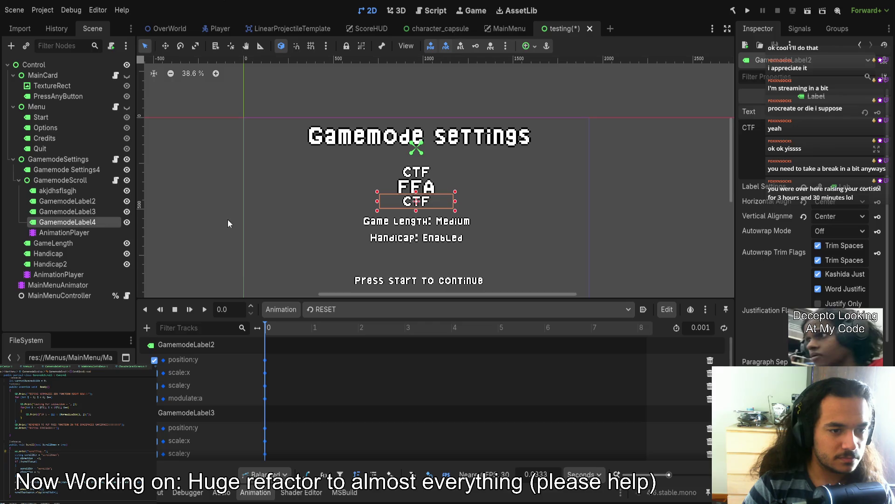
double_click(832, 138)
text(Teams)
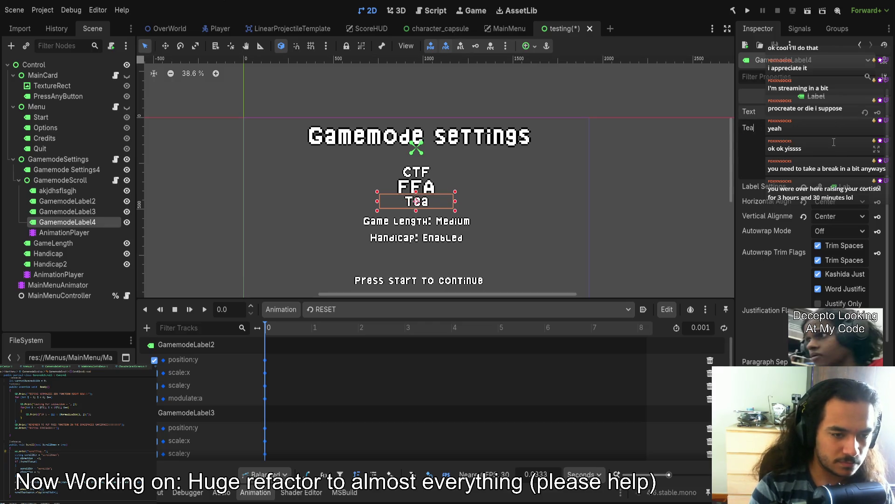
- Check the akjdhsflsgjh label's CTF text, then reselect GamemodeLabel2
click(57, 191)
double_click(800, 124)
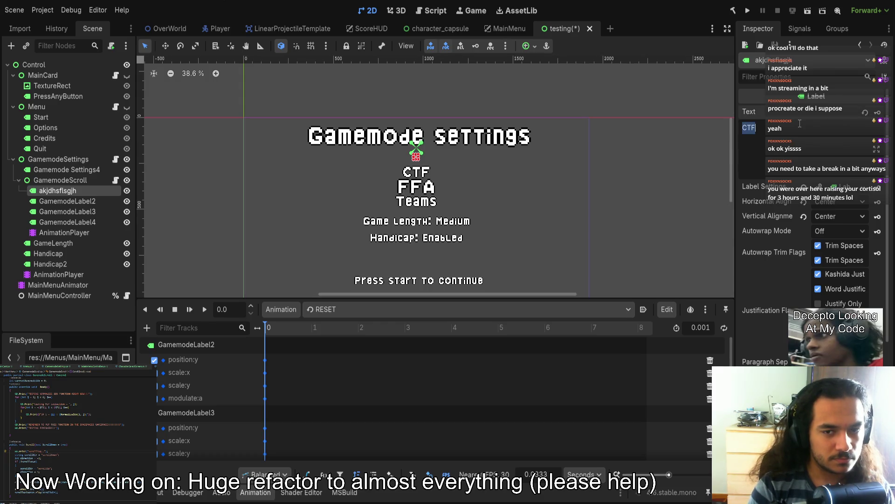
click(412, 172)
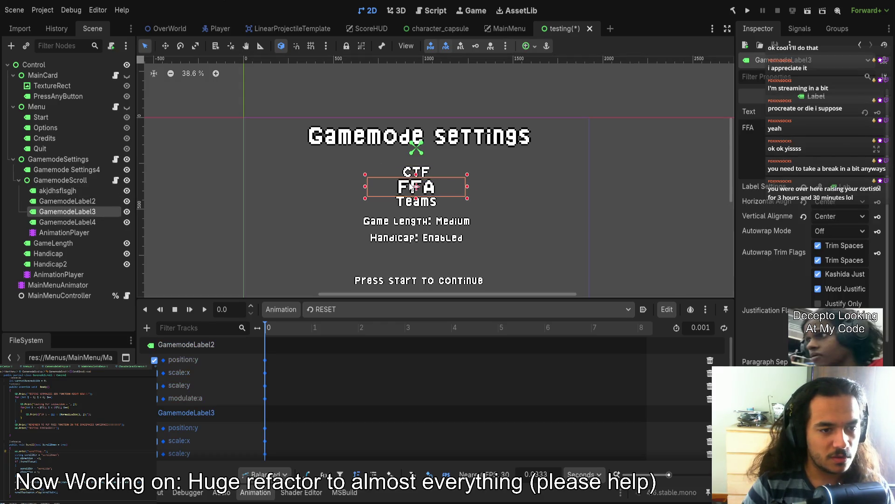
click(412, 172)
- Set the CTF label's modulate:a keyframe value to 0.5 and save
click(265, 399)
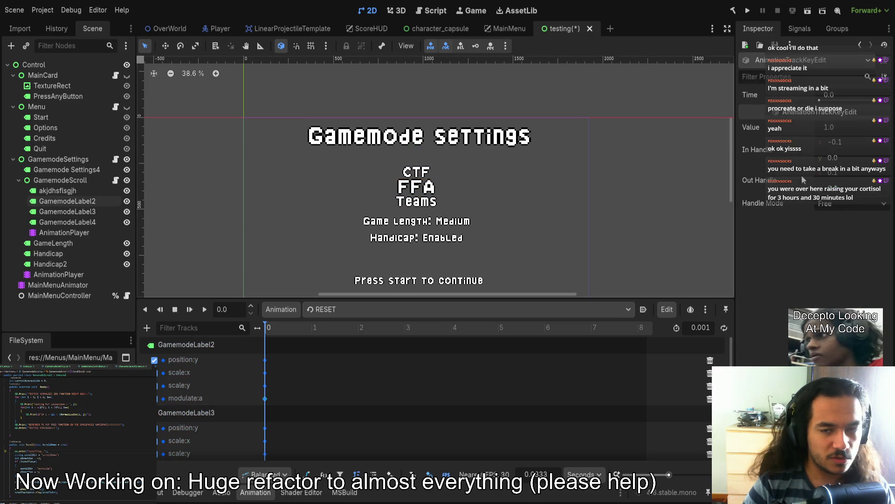
click(846, 99)
key(Escape)
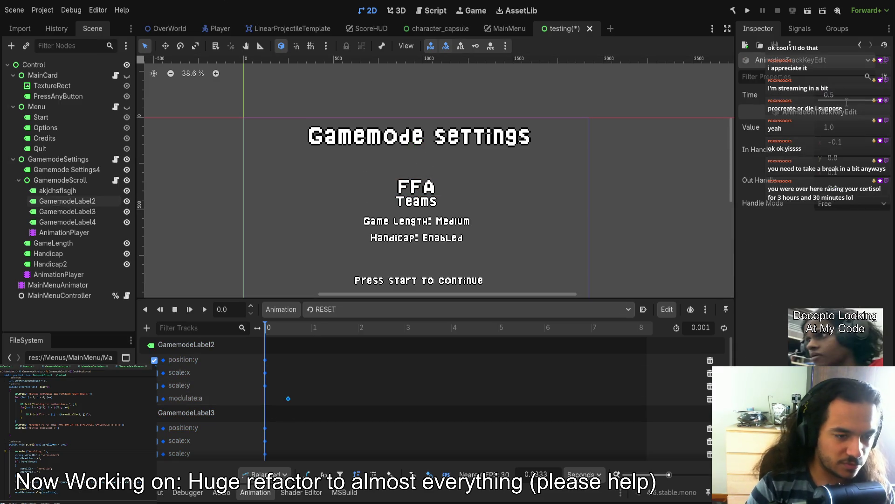
click(857, 129)
text(0.5)
key(Return)
key(ctrl+s)
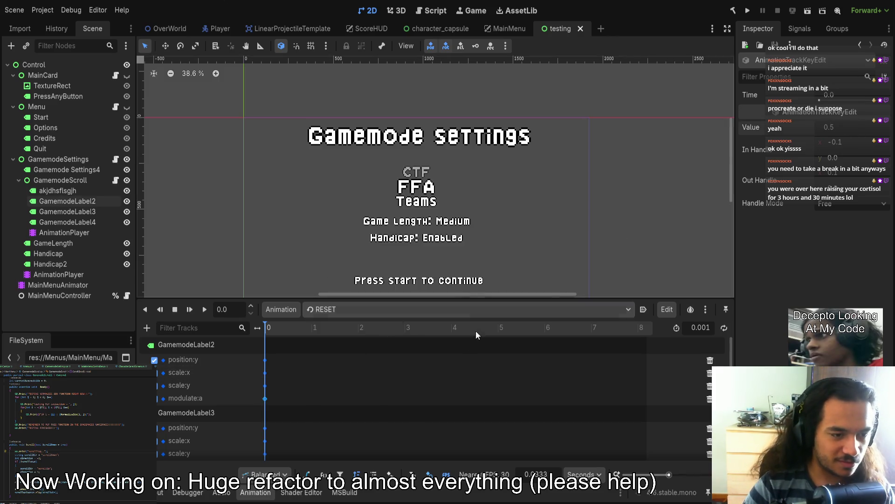
- Set the Teams label's modulate:a keyframe to 0.5, save the scene, and run it
scroll(326, 393, down, 1)
click(283, 369)
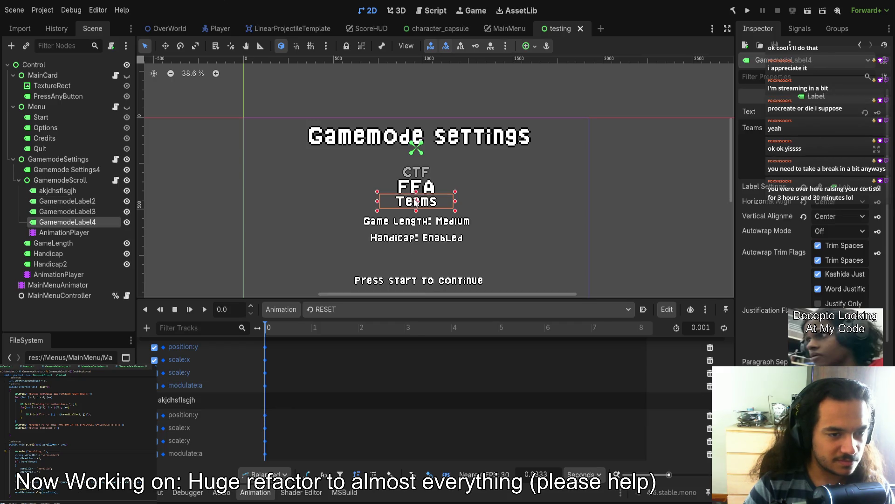
click(265, 386)
click(838, 125)
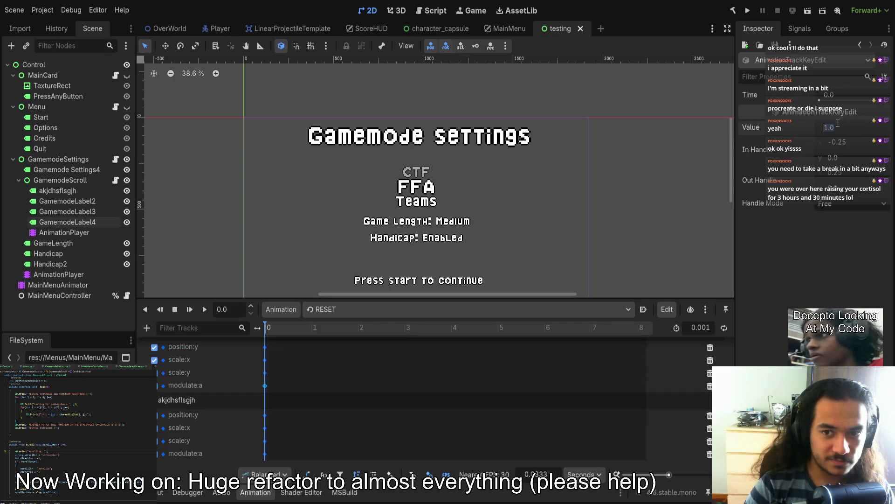
text(0.5)
key(Return)
key(ctrl+s)
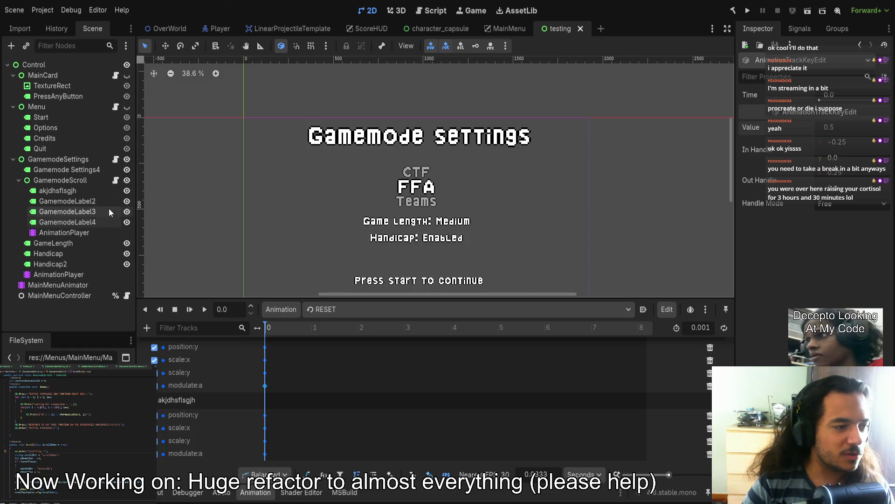
click(807, 10)
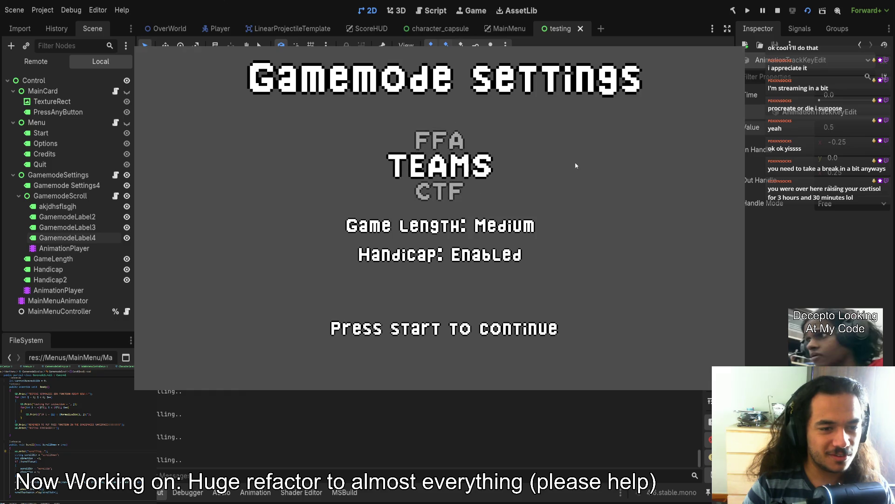
- Stop the game, relaunch it, and stop it again
key(F8)
click(808, 10)
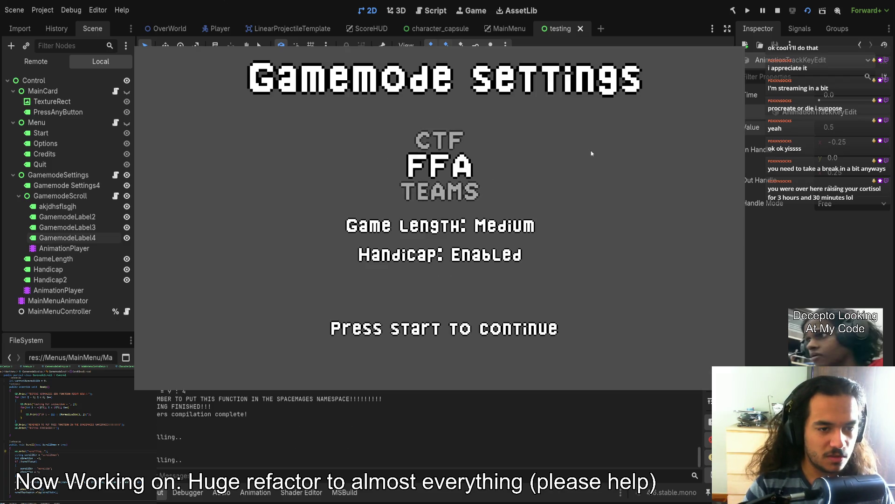
key(F8)
- Inspect the mode labels and AnimationPlayer, then check the Teams label's Transform values
click(410, 205)
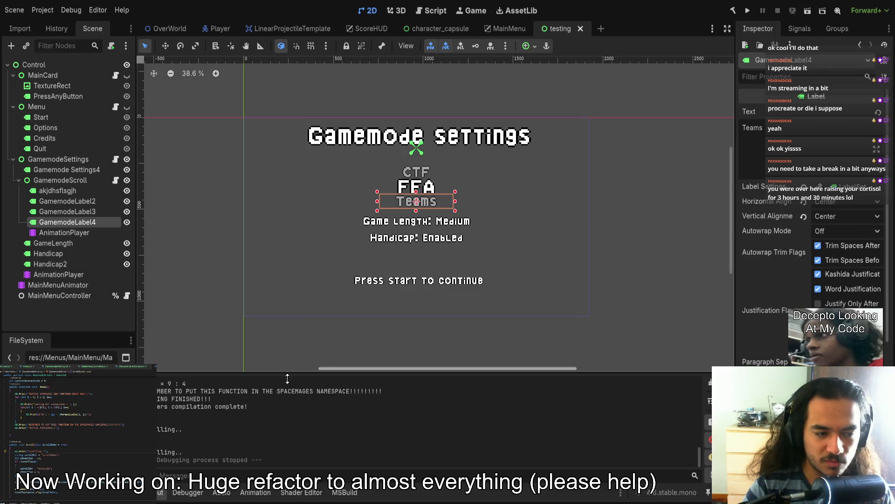
click(74, 213)
click(69, 223)
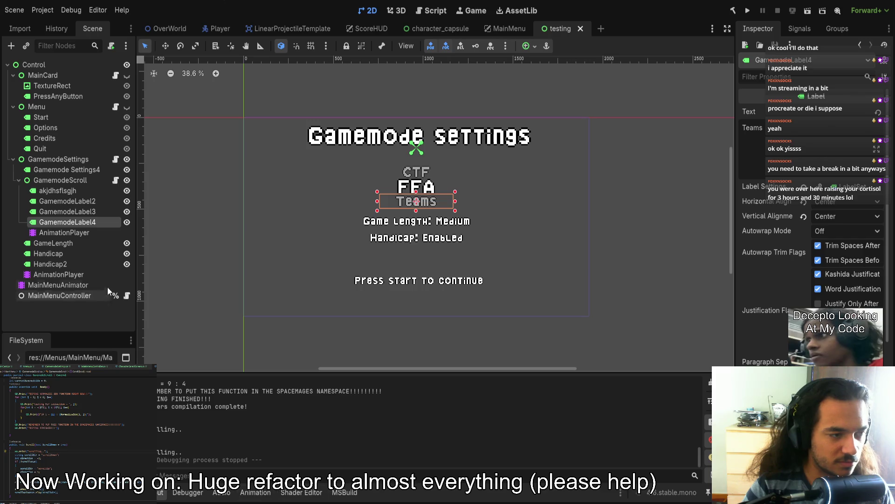
click(69, 233)
scroll(276, 393, down, 6)
click(79, 223)
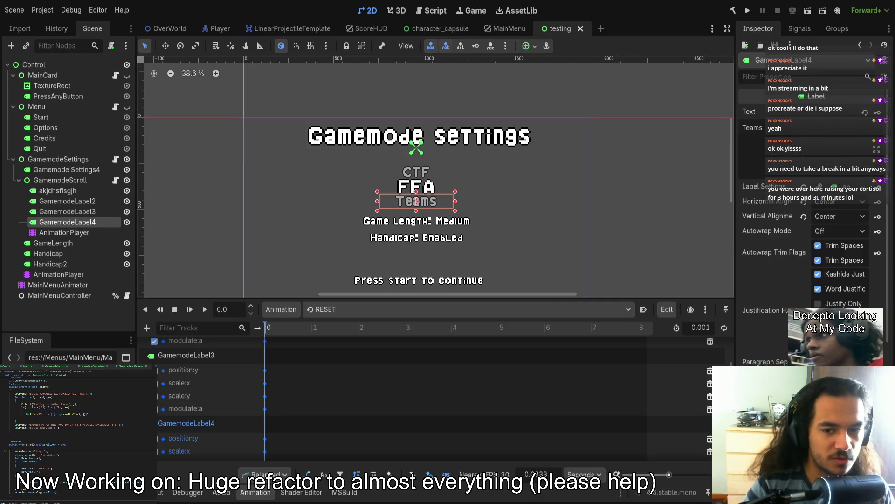
scroll(782, 233, down, 5)
click(769, 347)
scroll(787, 346, down, 3)
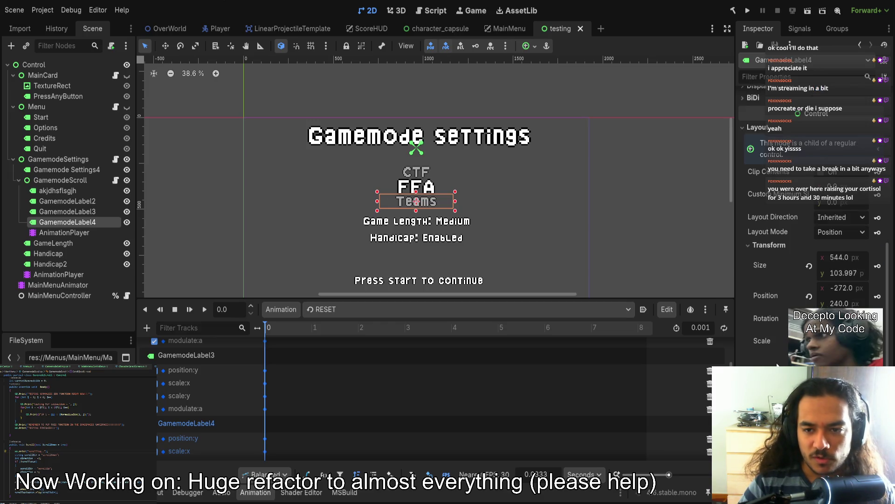
scroll(777, 364, up, 4)
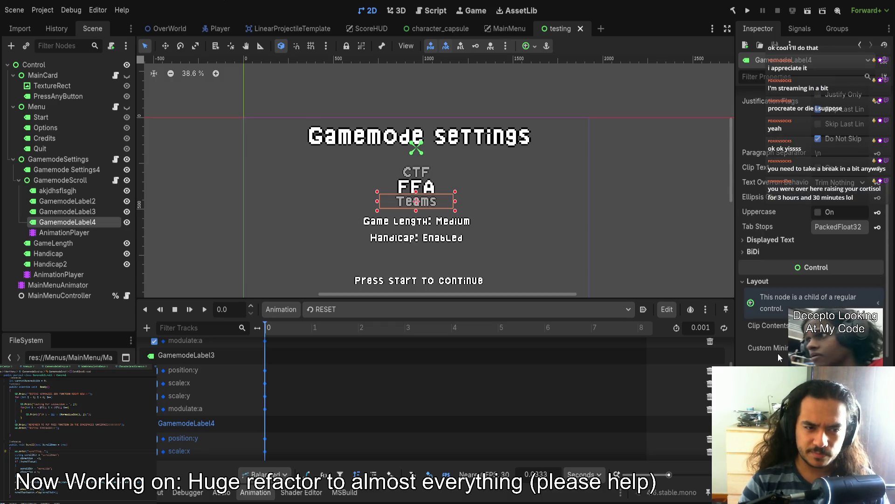
- Check the FFA label's Layout > Transform values, reselect Teams, and run the scene
click(410, 188)
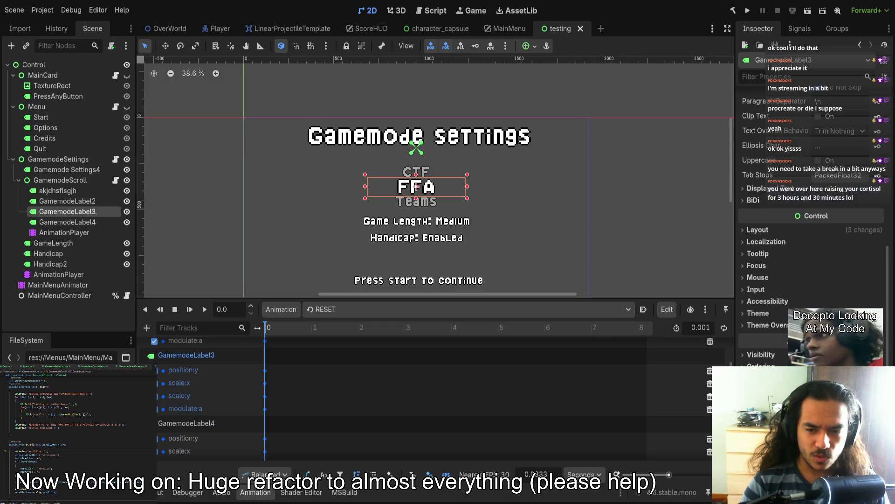
click(758, 230)
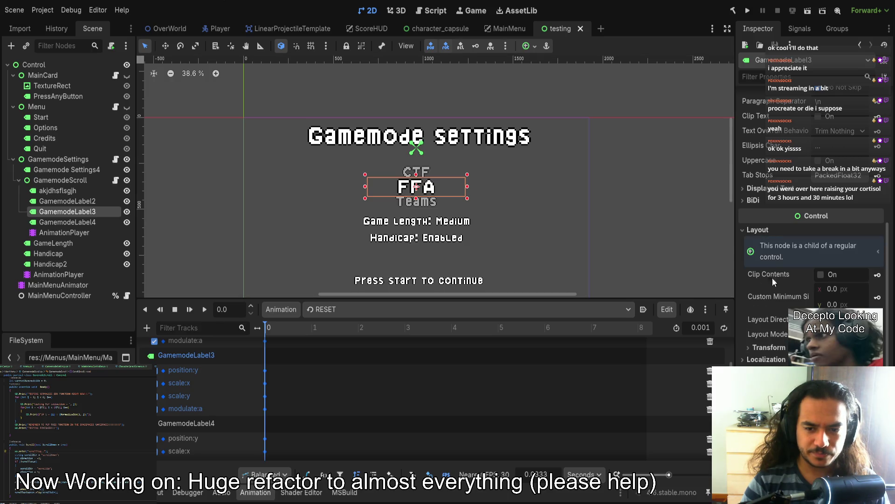
click(773, 348)
scroll(772, 347, down, 2)
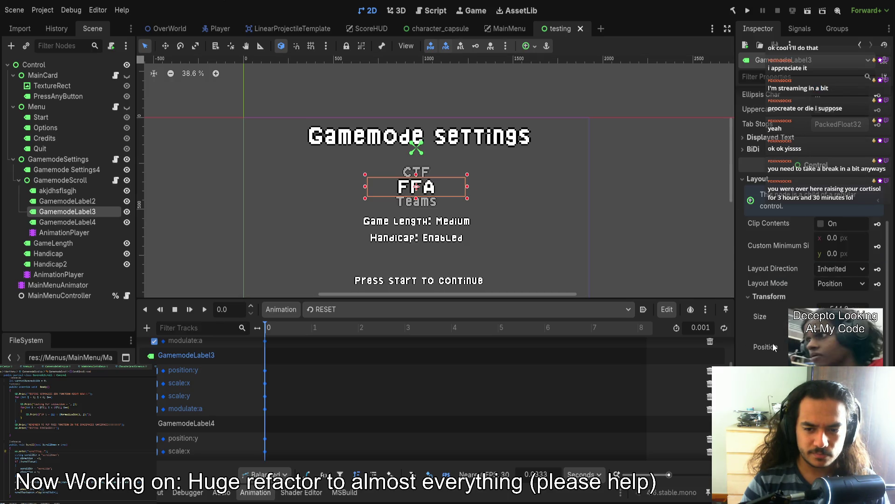
click(436, 205)
scroll(792, 280, down, 4)
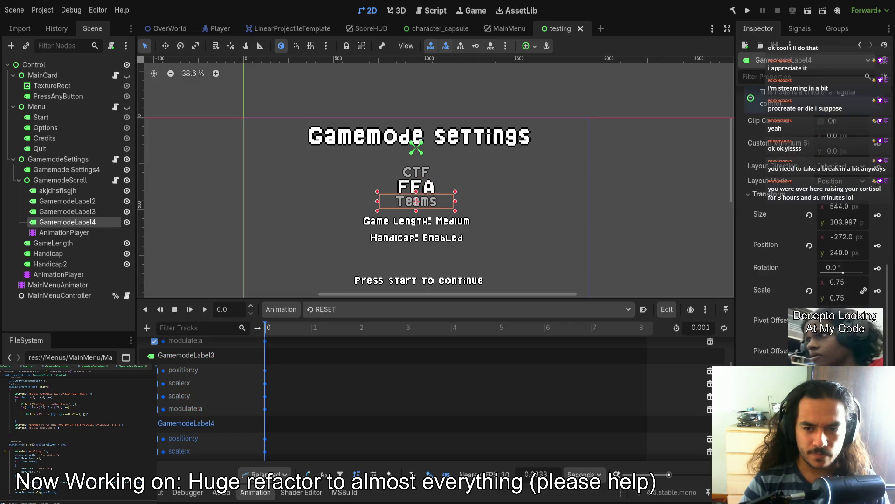
click(808, 10)
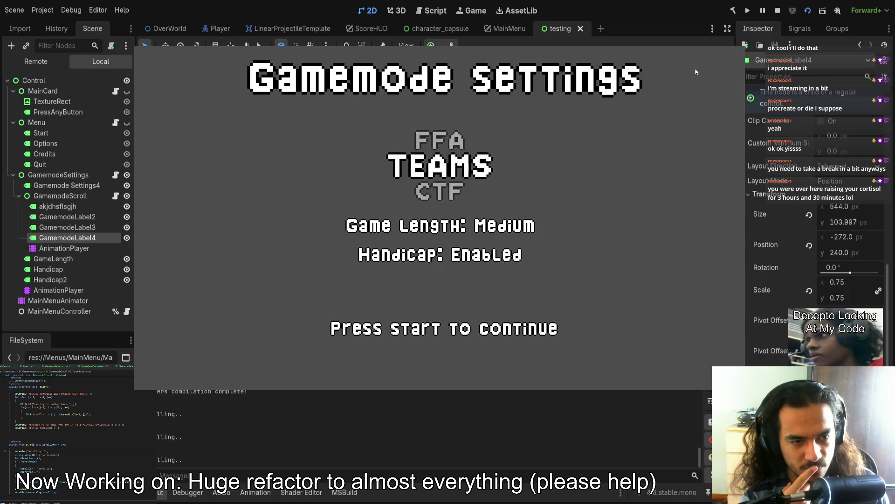
- Stop the game, inspect the CTF label's Layout > Transform, and open the Animation panel on Teams
key(F8)
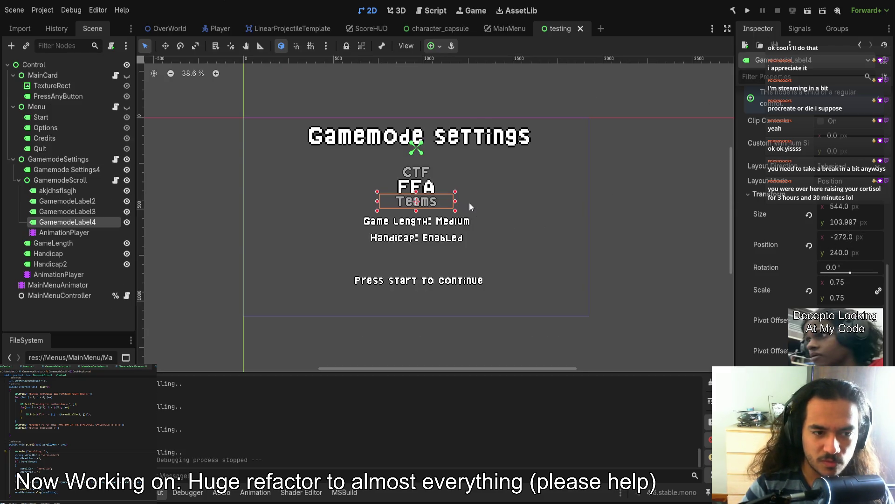
click(433, 183)
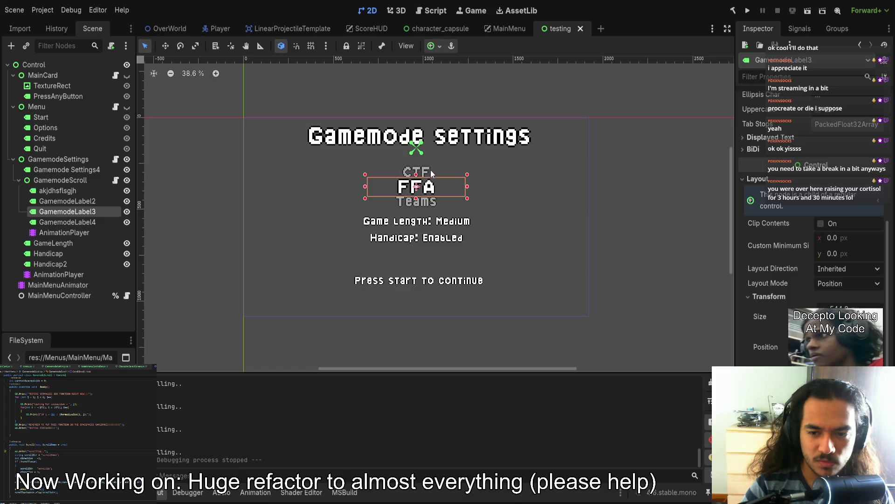
click(430, 170)
scroll(829, 290, down, 5)
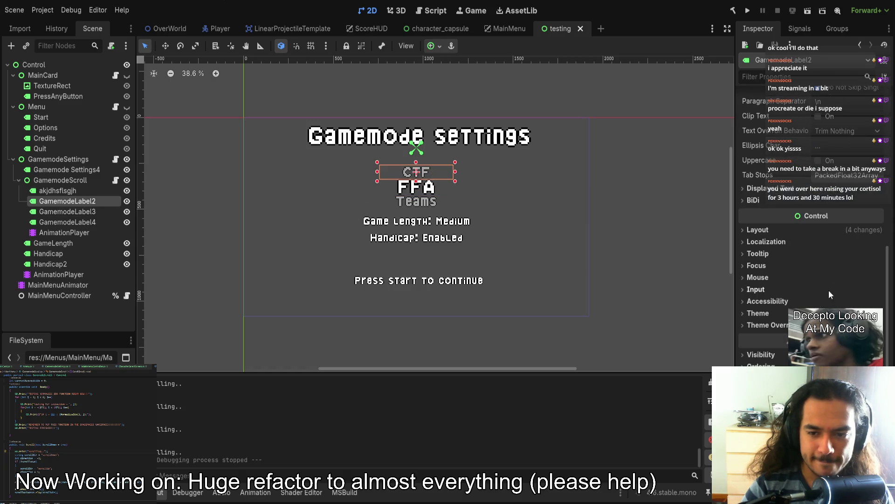
click(765, 230)
scroll(777, 254, down, 3)
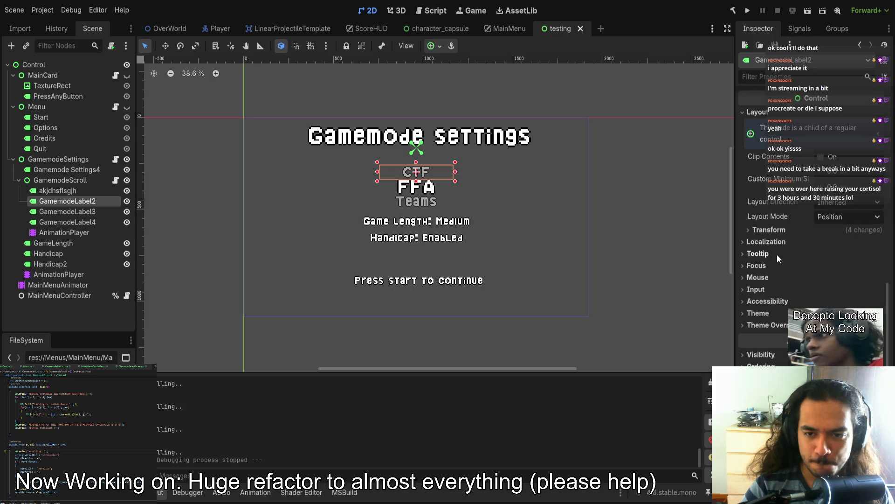
click(773, 230)
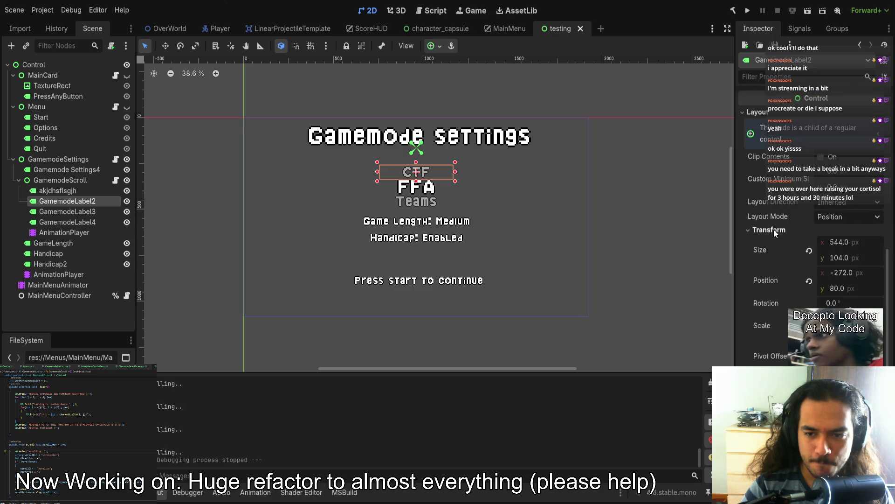
click(417, 201)
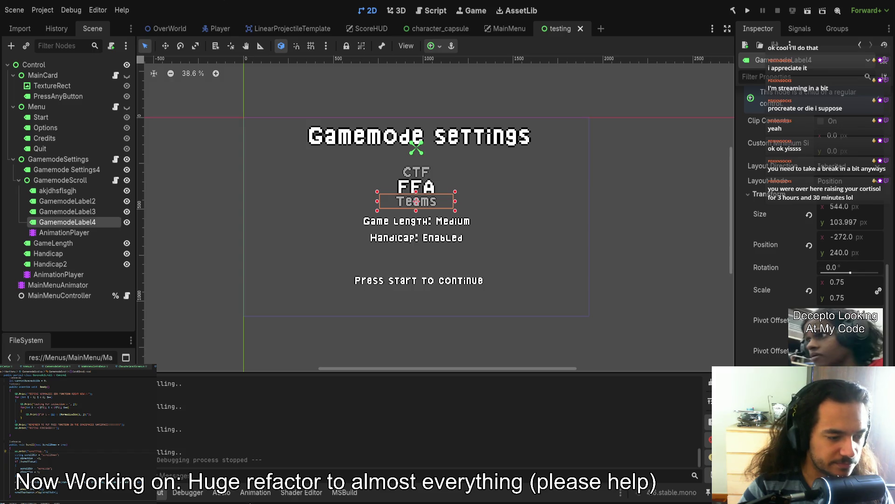
click(255, 492)
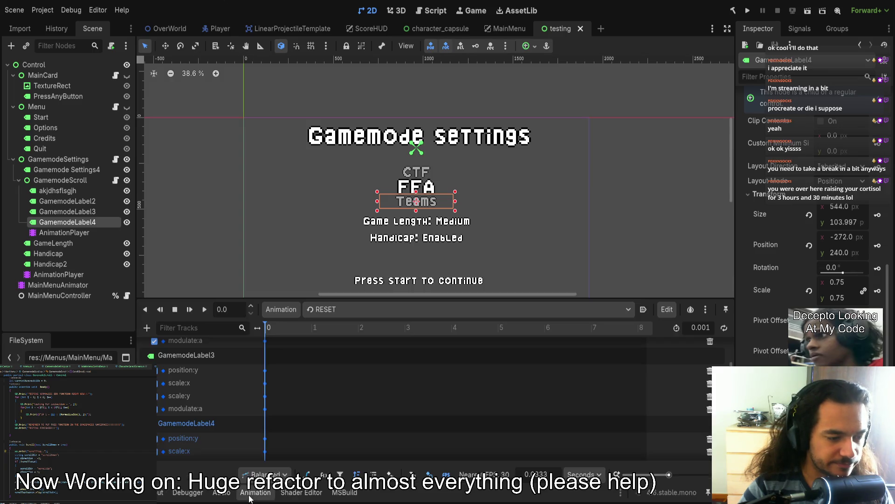
- Scrub and play scrollDown, preview scrollUp, return to RESET, and run the scene
click(338, 310)
click(338, 337)
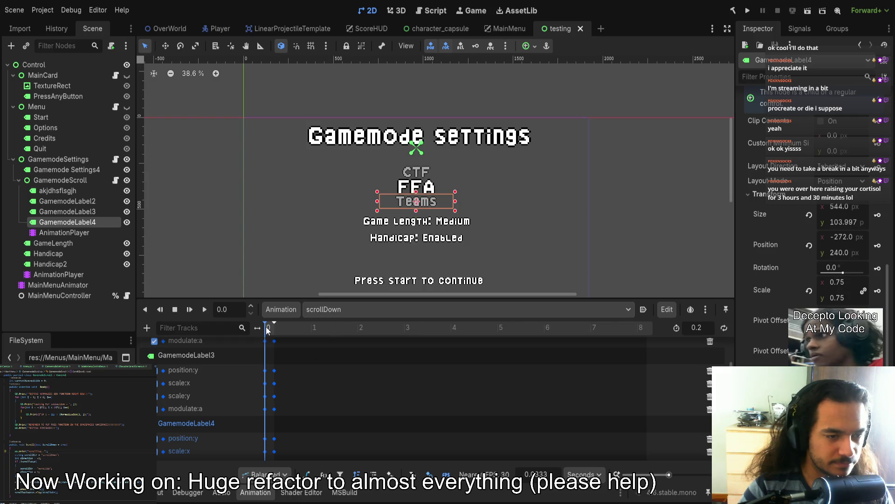
mouse_move(266, 327)
mouse_down()
mouse_move(276, 327)
mouse_move(265, 328)
mouse_up()
click(204, 310)
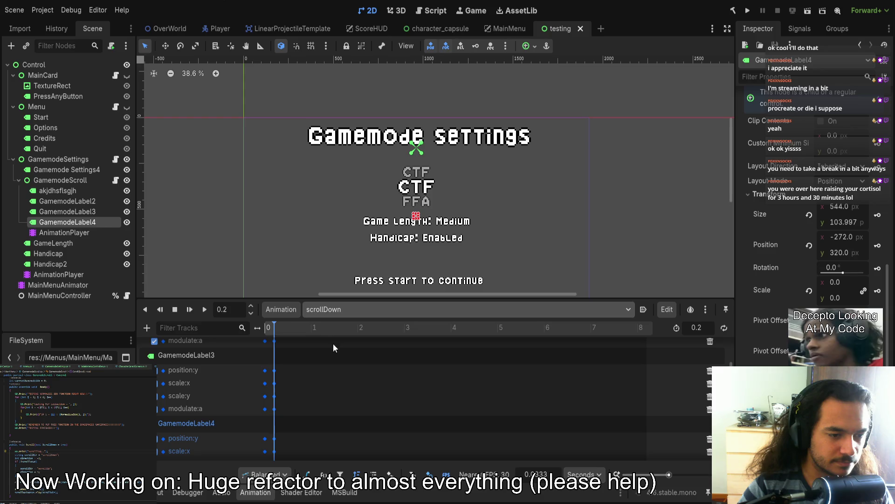
click(204, 309)
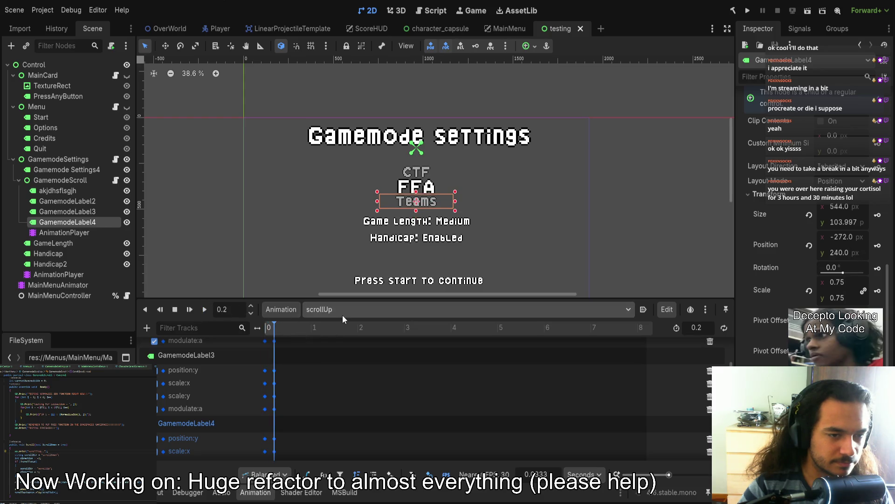
key(Up)
key(Up)
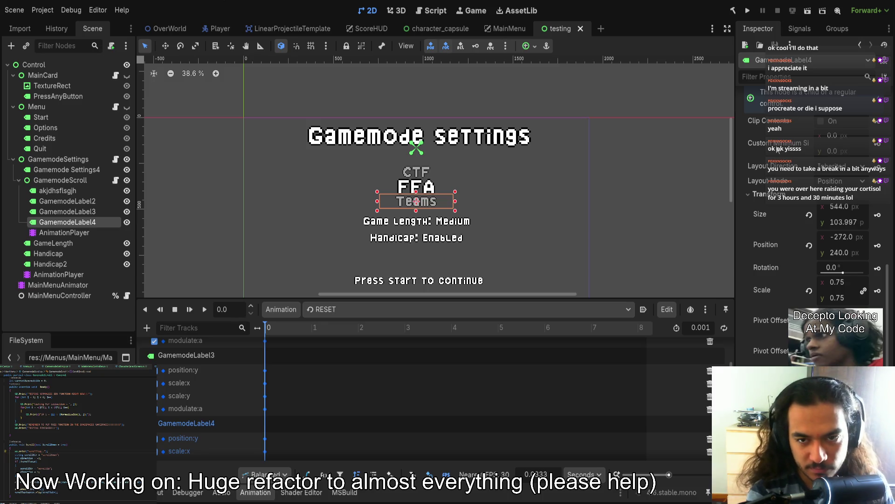
click(812, 9)
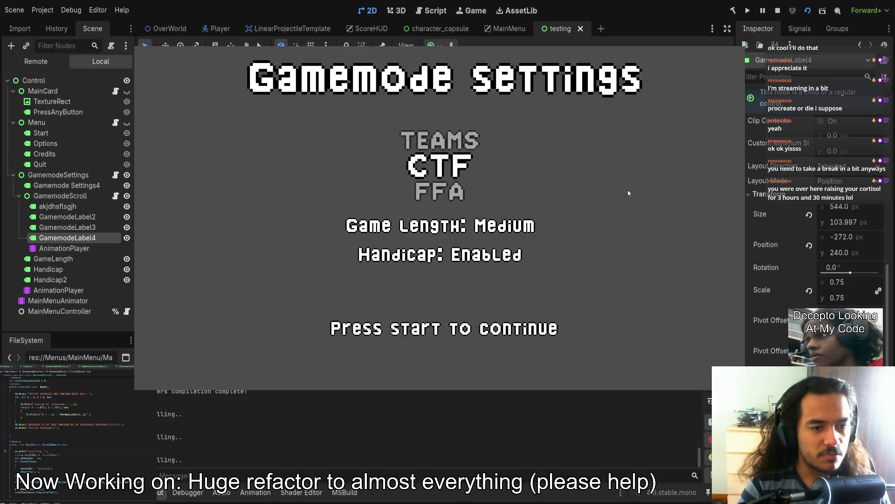
- Scroll the mode list in the running game, restart it with F6, then stop with F8
scroll(628, 193, up, 1)
key(F6)
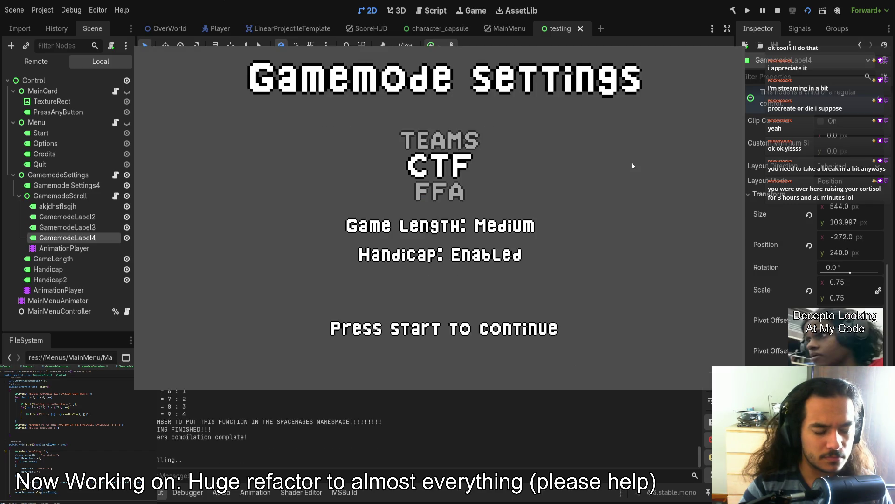
key(F8)
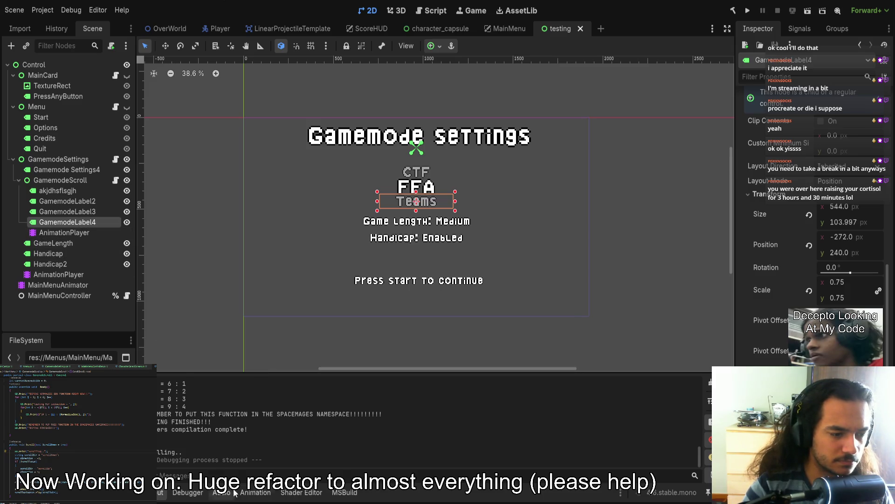
click(247, 498)
click(329, 312)
click(338, 337)
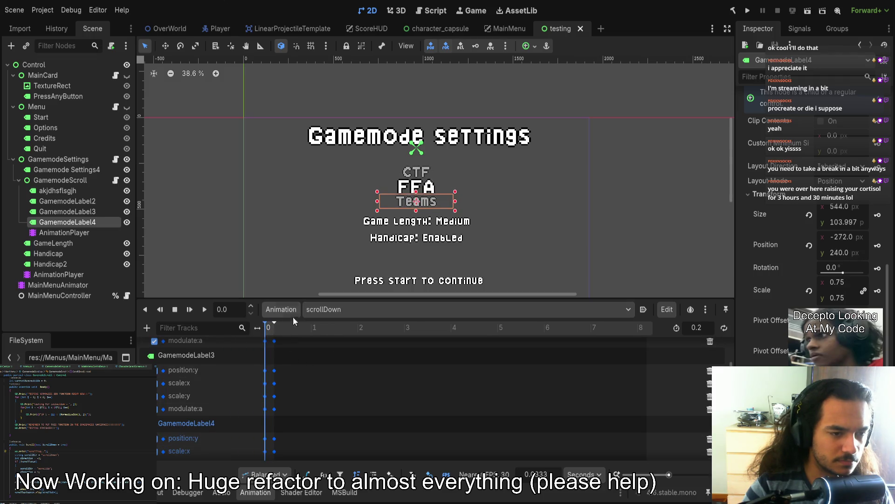
click(329, 309)
click(329, 347)
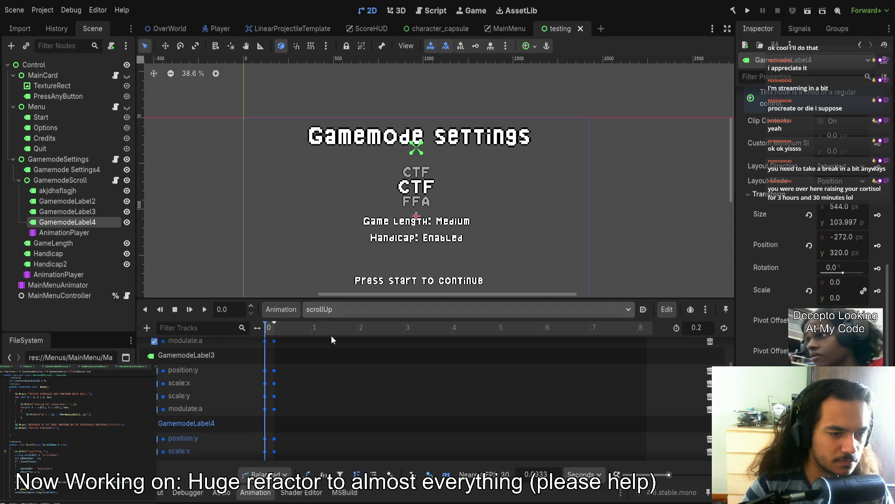
click(419, 161)
click(417, 170)
click(415, 205)
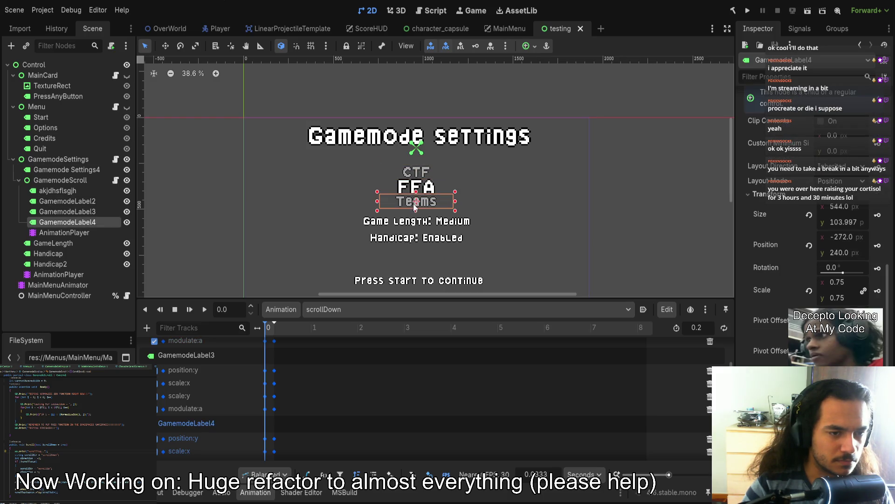
click(88, 192)
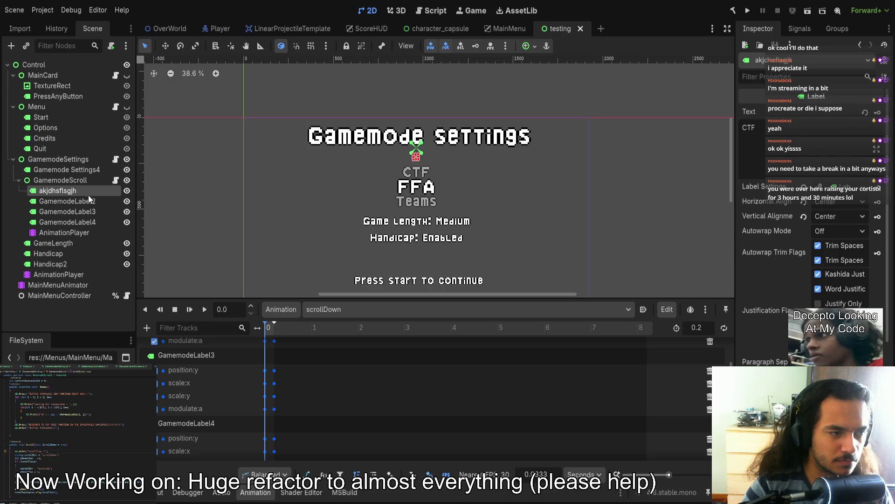
scroll(281, 388, up, 2)
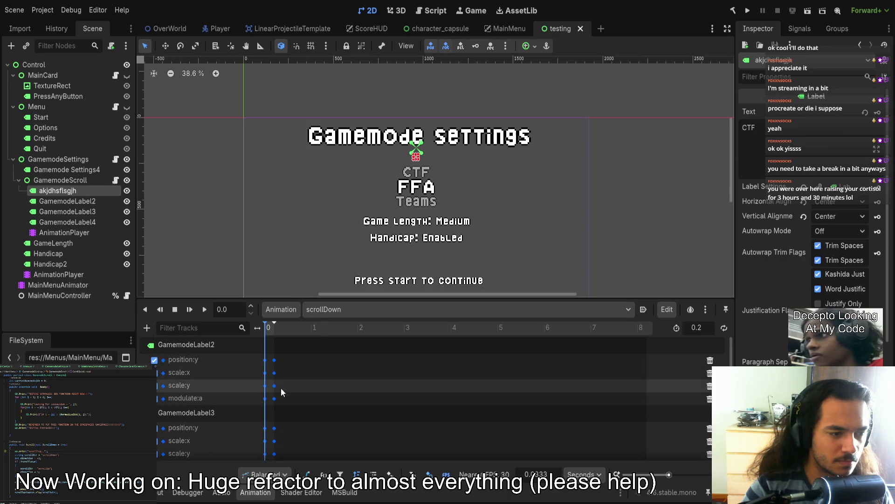
click(337, 308)
click(352, 349)
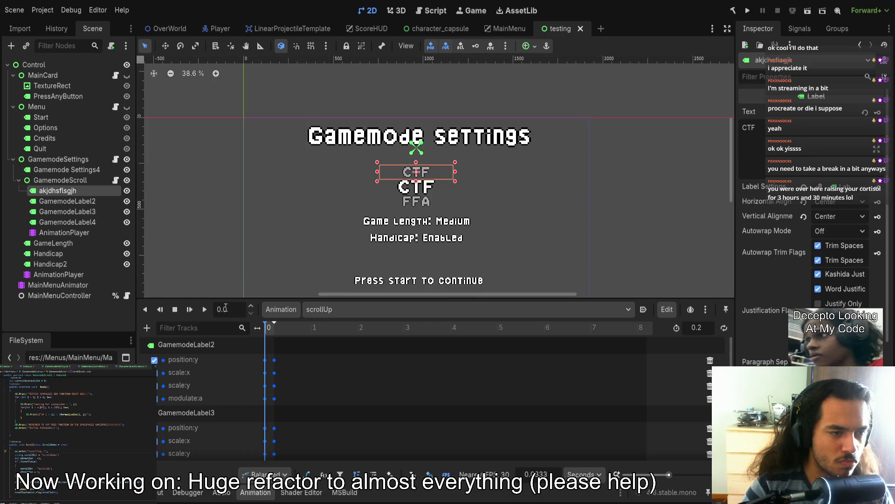
click(74, 225)
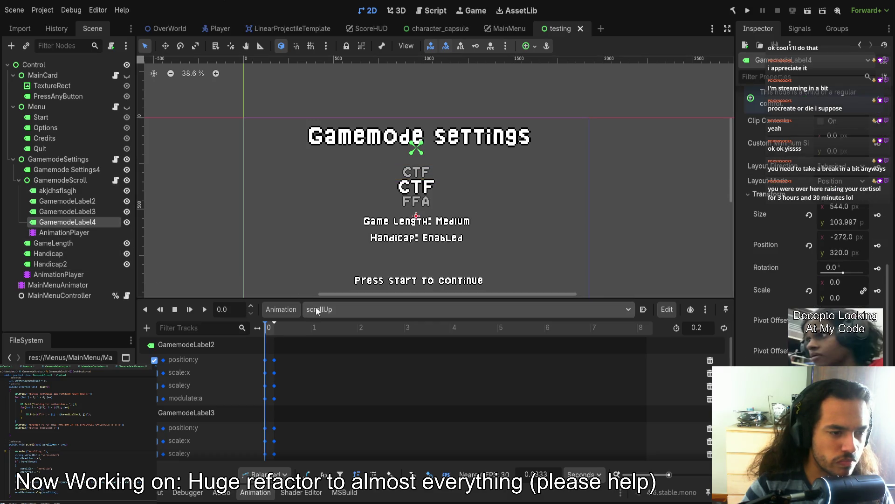
click(334, 309)
click(334, 334)
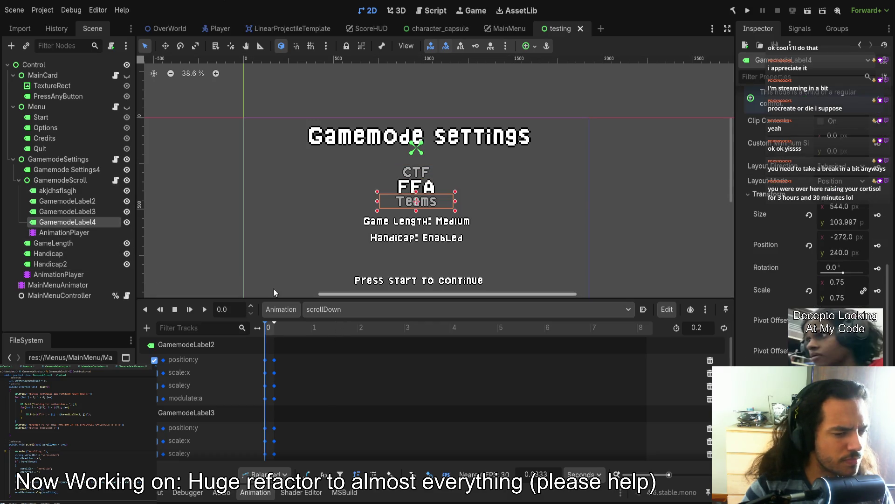
click(78, 192)
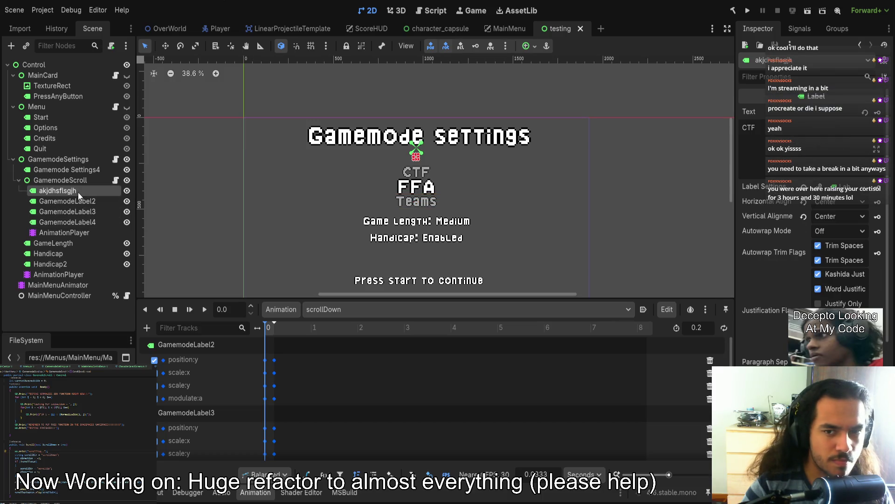
scroll(814, 187, down, 5)
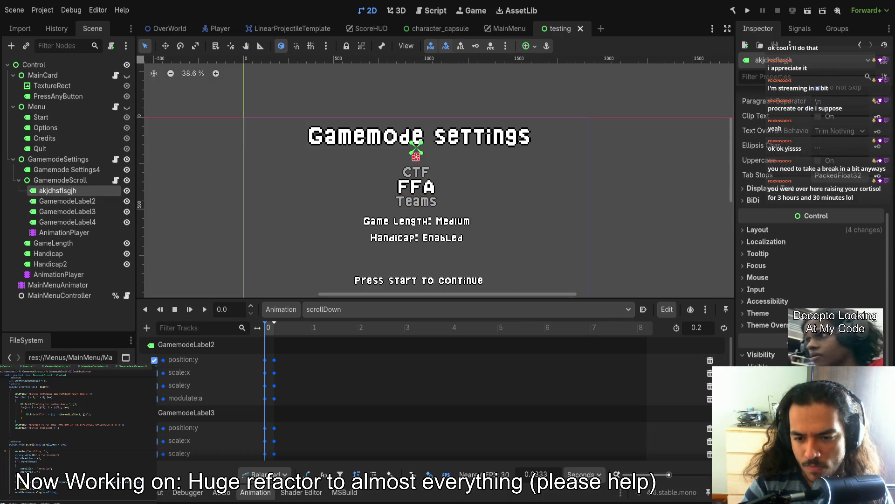
click(769, 229)
click(780, 350)
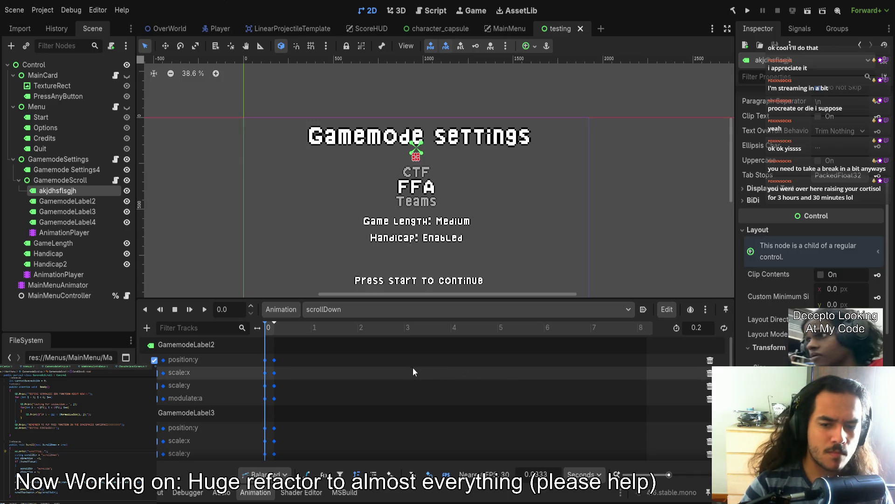
mouse_move(371, 299)
mouse_down()
mouse_move(373, 199)
mouse_move(373, 366)
mouse_up()
key(ctrl+equal)
key(ctrl+equal)
key(ctrl+equal)
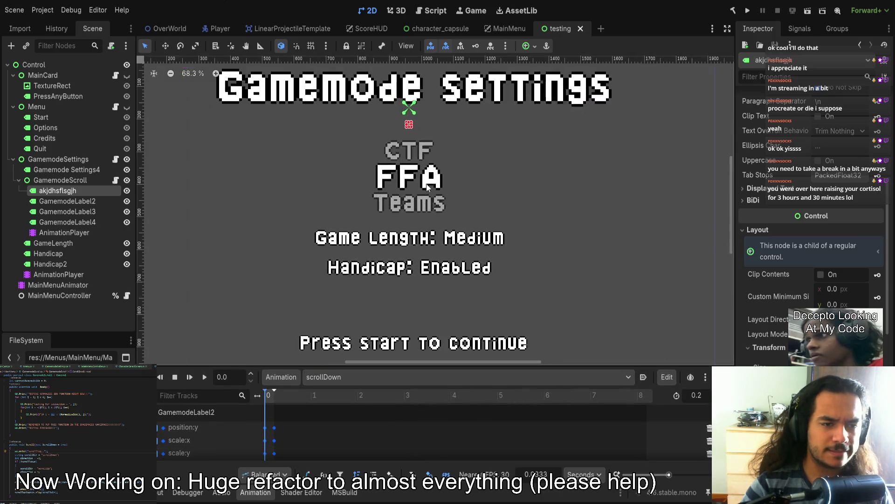
click(516, 146)
key(shift+f)
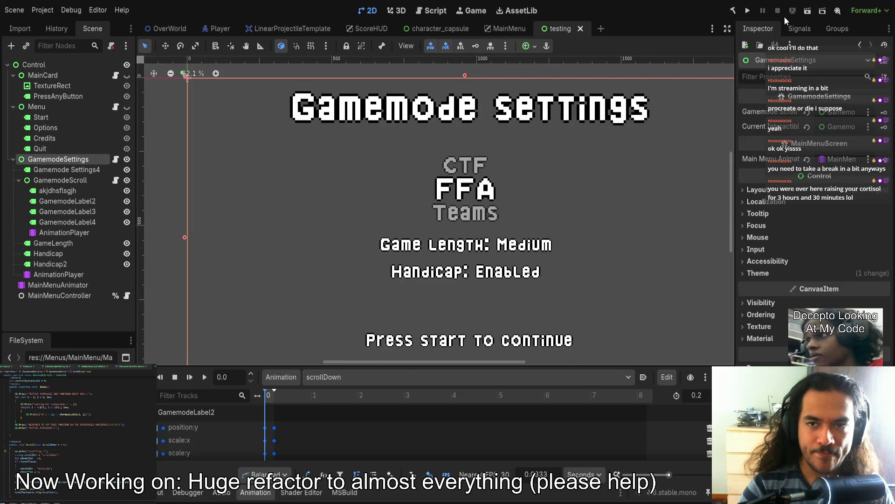
- Run the testing scene, scroll through the modes, and stop it
click(807, 13)
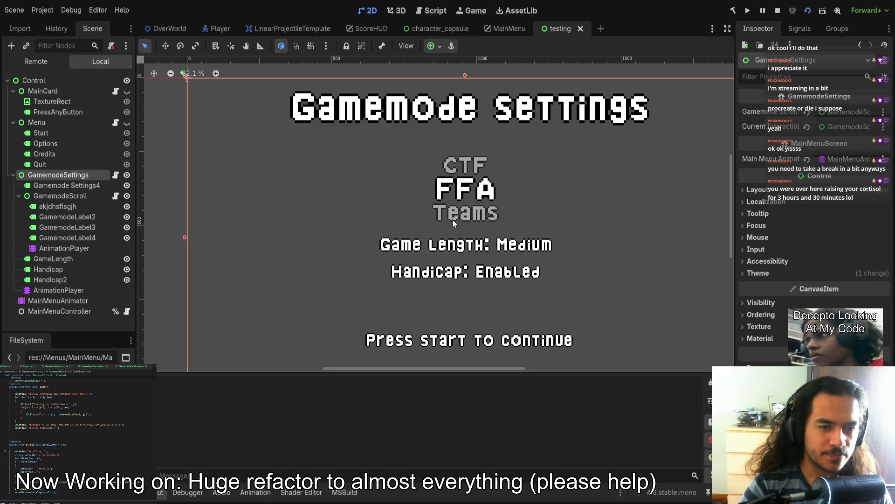
scroll(443, 203, down, 1)
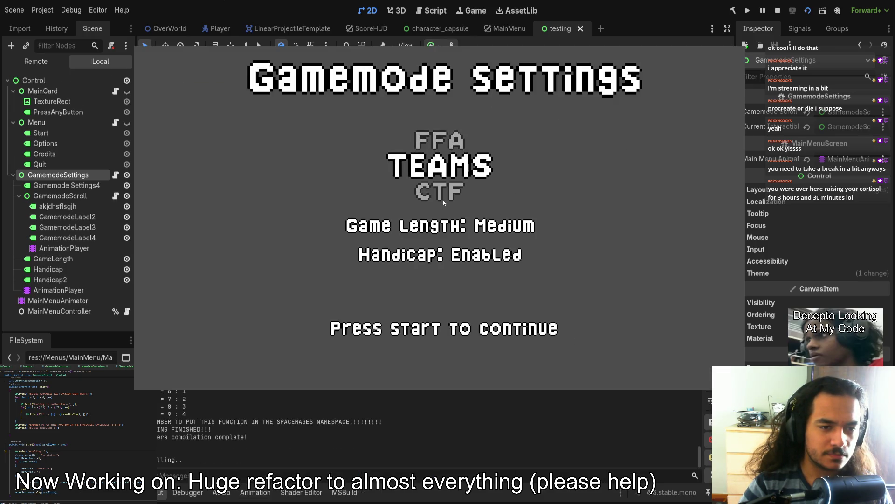
scroll(443, 202, up, 1)
key(F8)
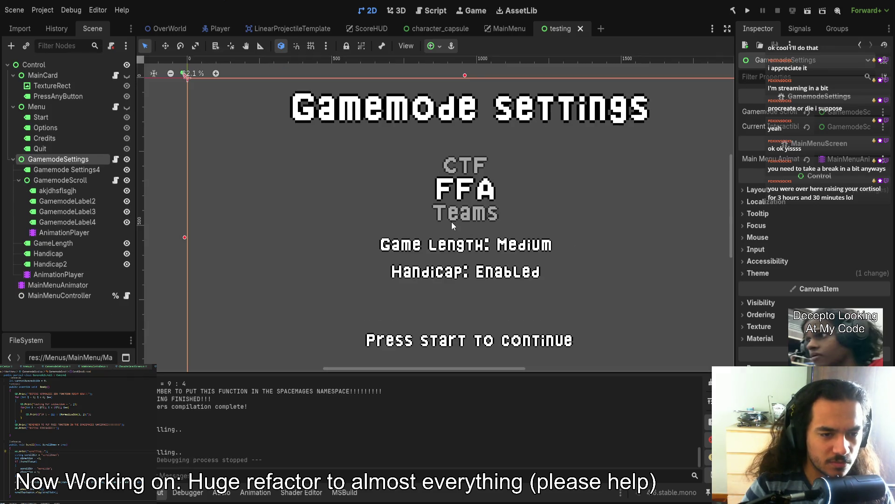
scroll(728, 194, up, 5)
scroll(513, 196, down, 10)
- Change GamemodeLabel4's text from Teams to TEAMS, then save and rerun the scene
click(488, 201)
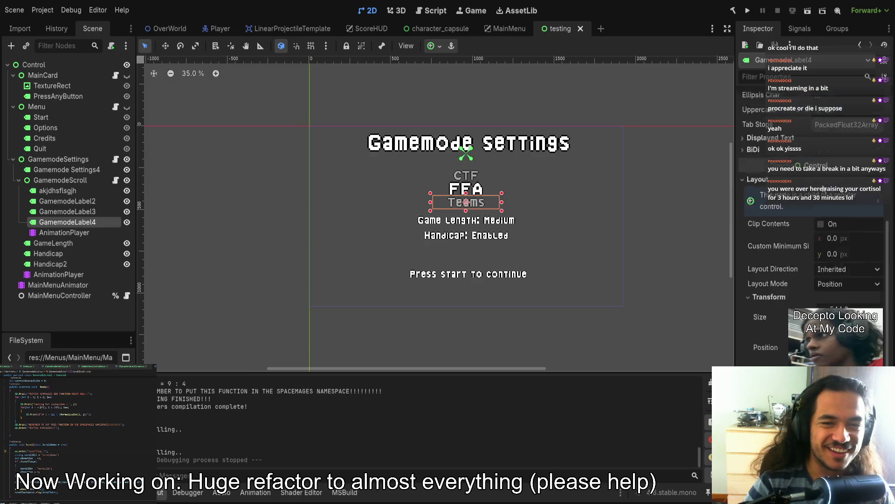
drag(763, 129, 750, 134)
text(EAMS)
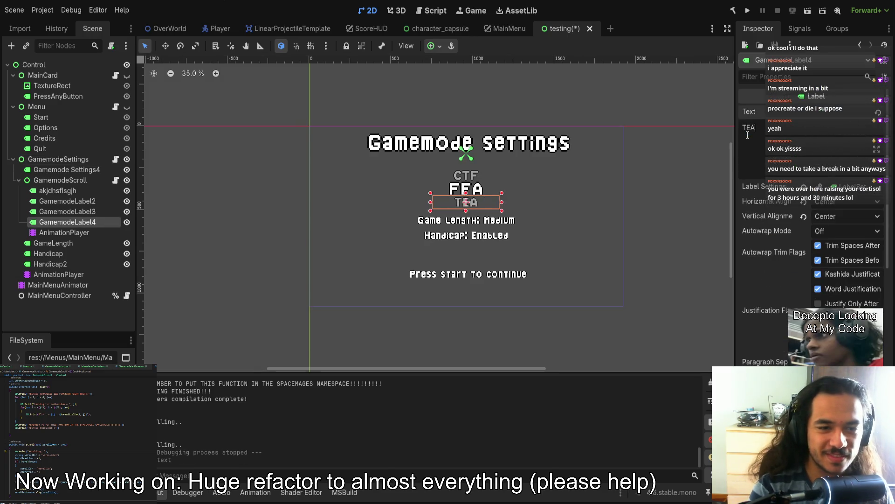
click(672, 205)
click(808, 11)
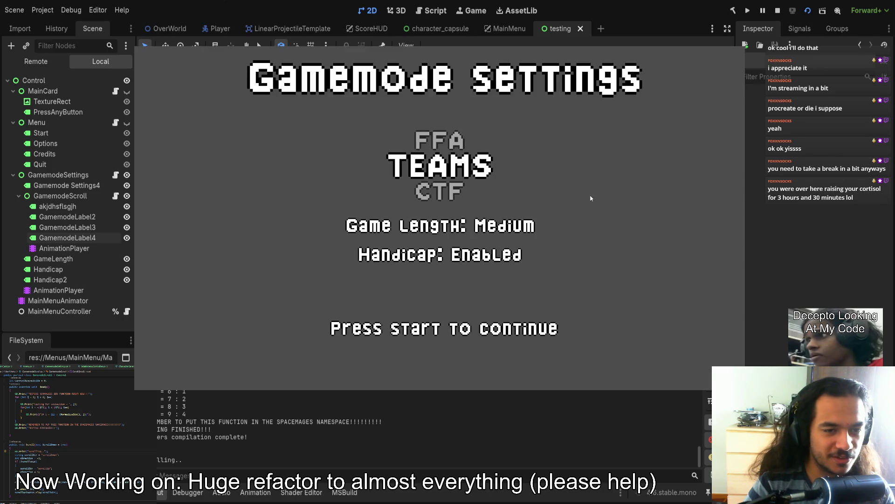
click(807, 10)
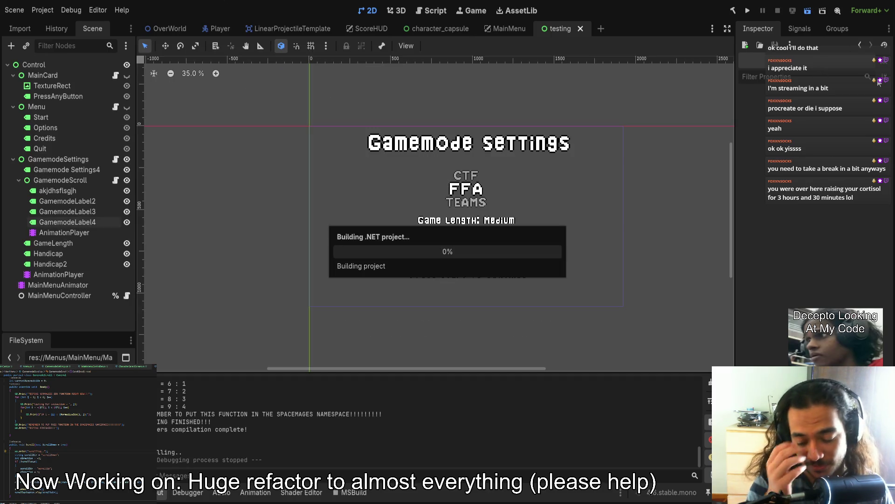
- Rotate the gamemode selector to CTF with Up, then stop the game with F8
key(Up)
key(F8)
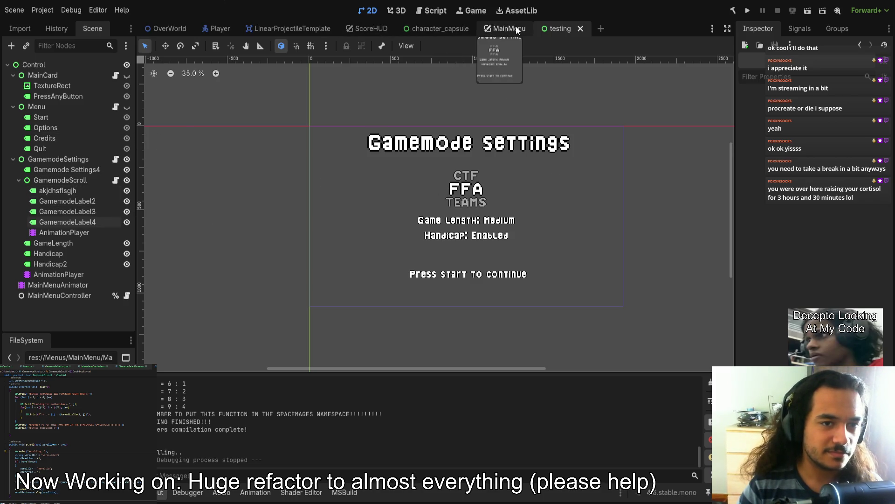
- In the MainMenu scene, set GamemodeLabel2's text to CTF, checking it against the testing scene
click(48, 181)
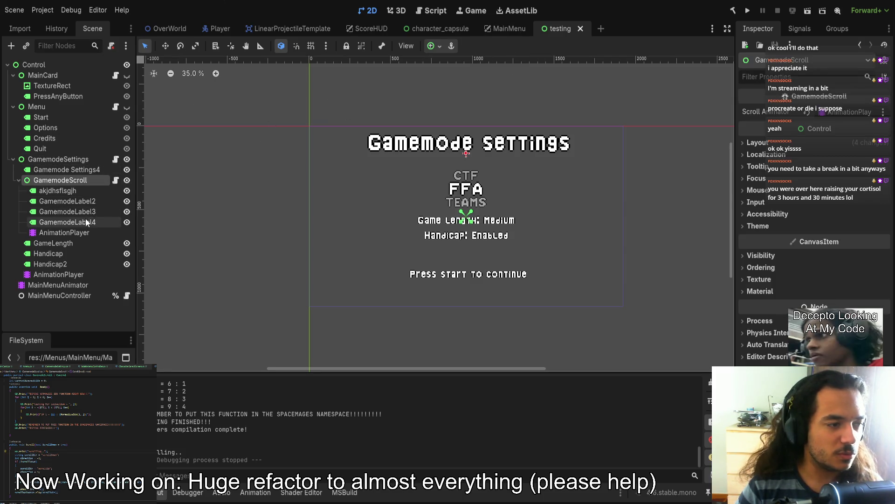
click(517, 27)
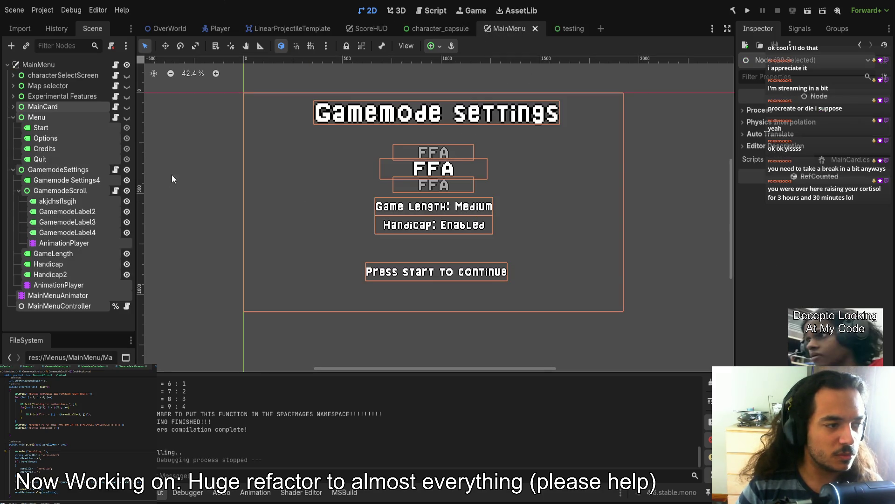
click(68, 214)
click(66, 204)
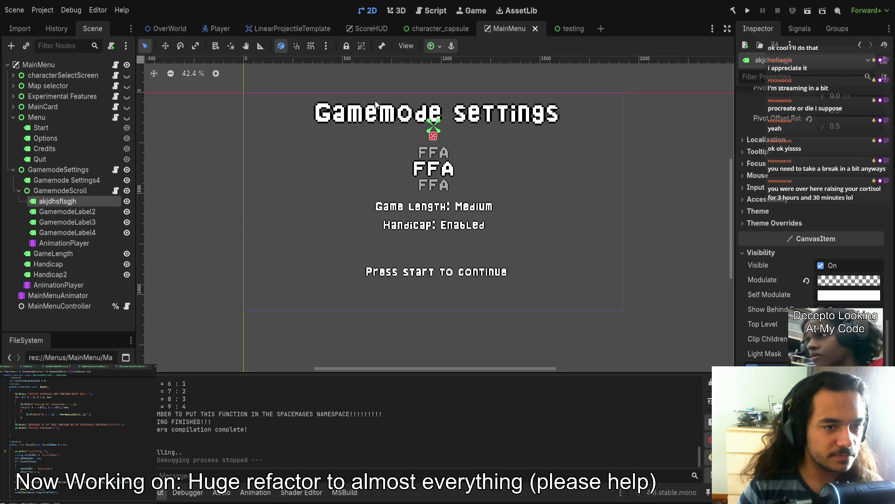
click(68, 212)
click(544, 29)
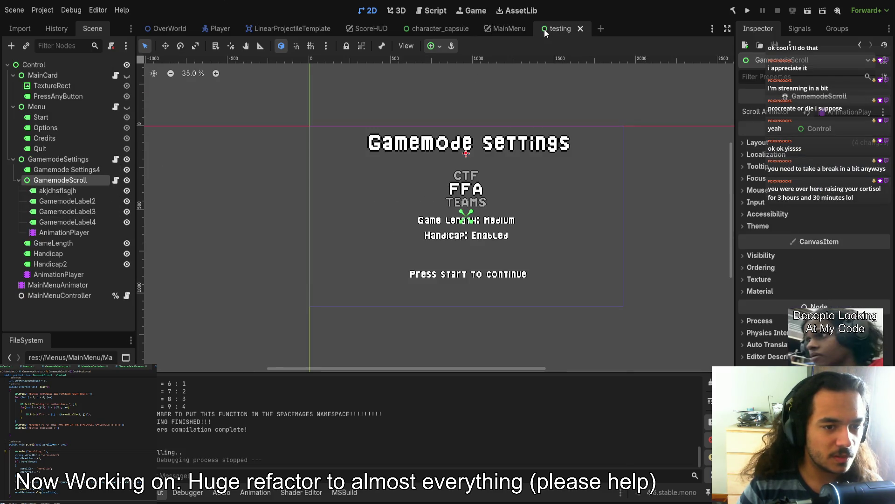
click(516, 31)
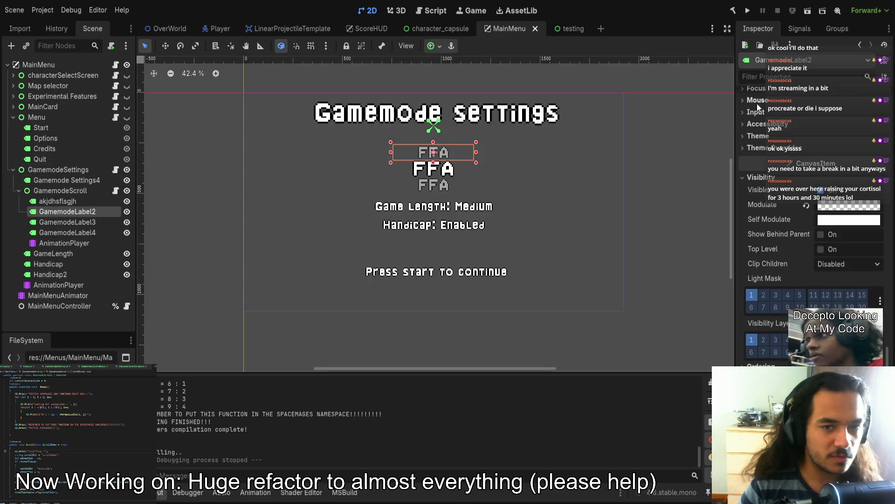
scroll(810, 125, up, 15)
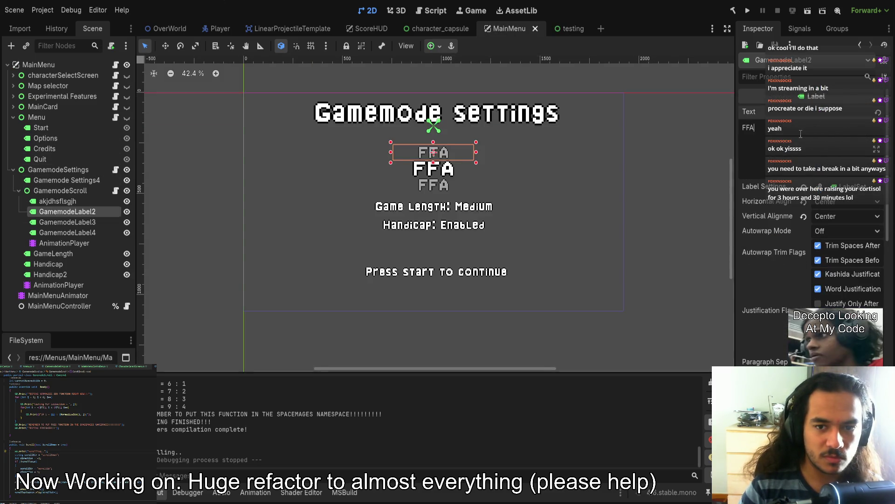
text(CTF)
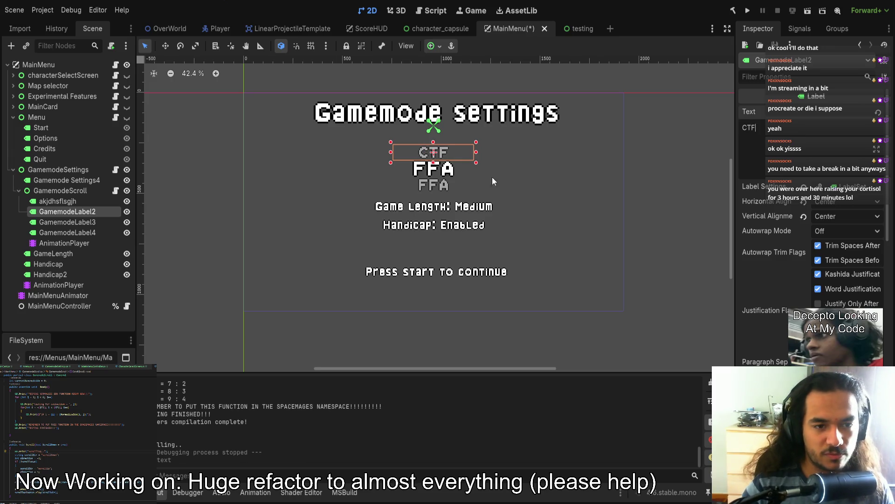
- Set GamemodeLabel4's text to TEAMS and save the MainMenu scene
click(445, 172)
click(468, 191)
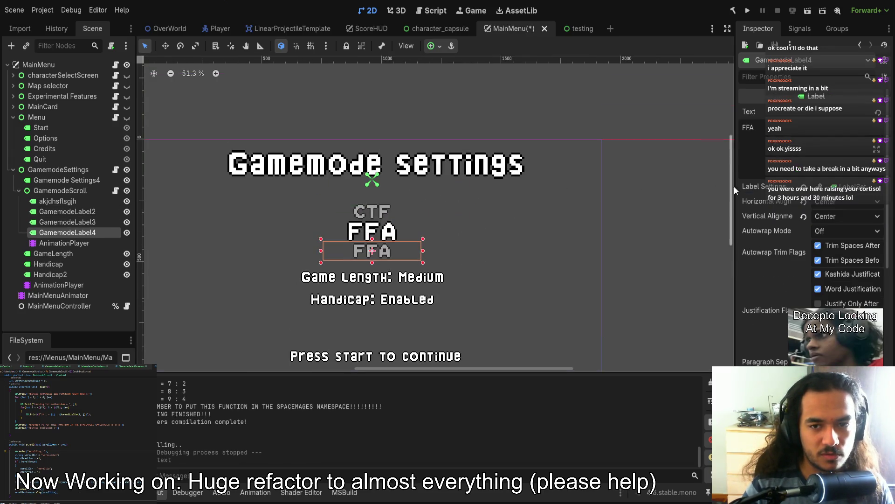
text(TEAMS)
click(679, 214)
key(ctrl+s)
scroll(513, 185, down, 3)
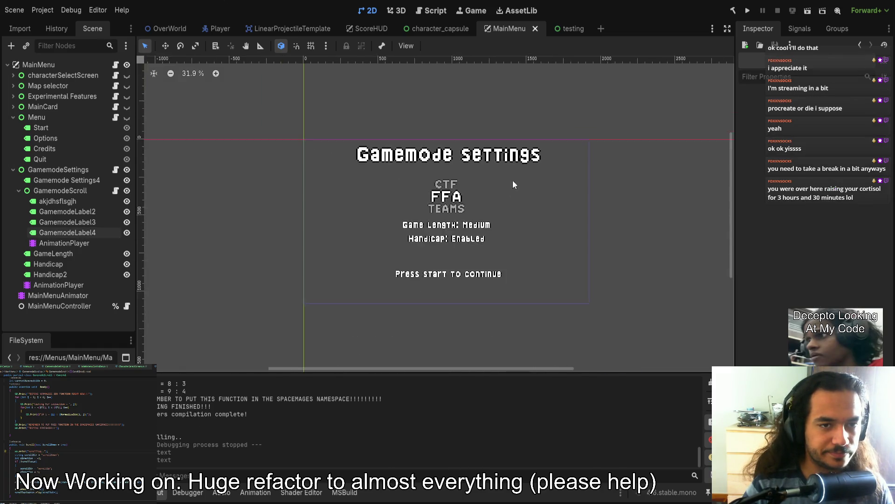
- Run the project, stop it with F8, and show the debugger's Errors (14) list
scroll(513, 185, down, 1)
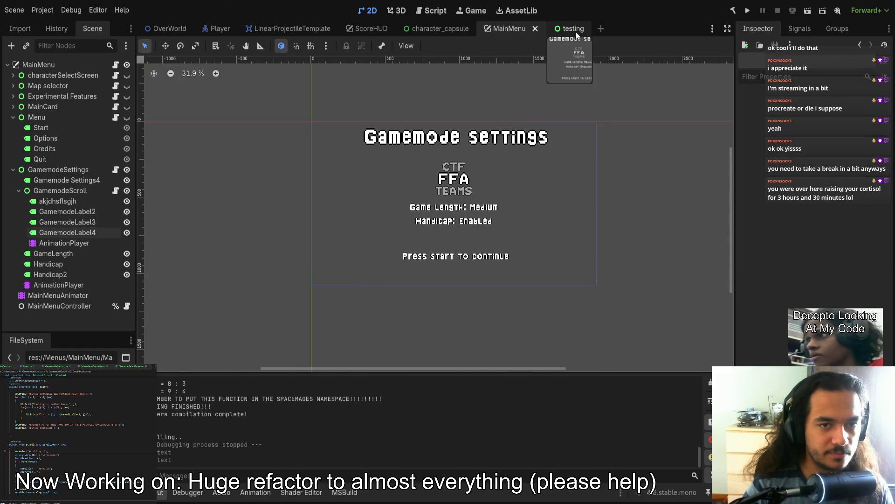
click(748, 10)
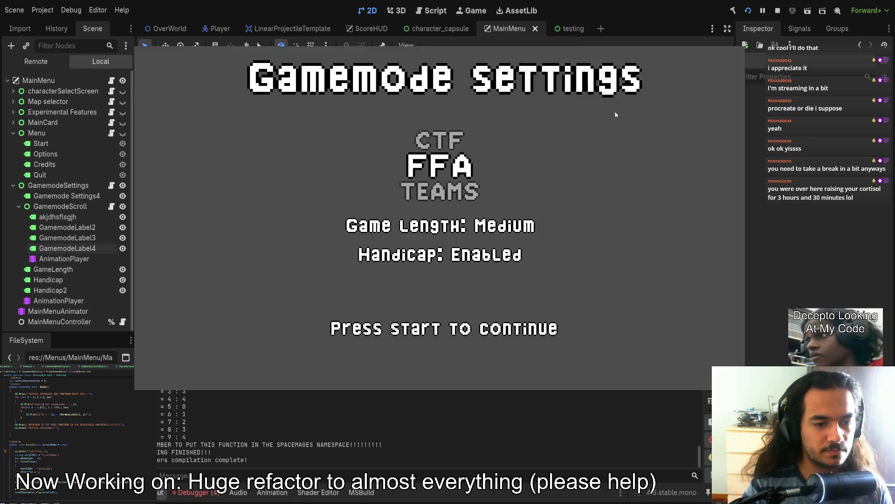
key(F8)
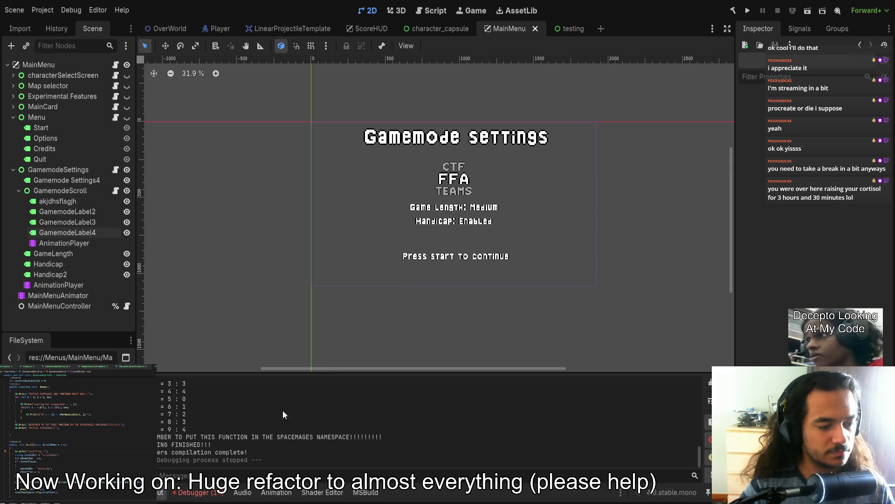
click(196, 495)
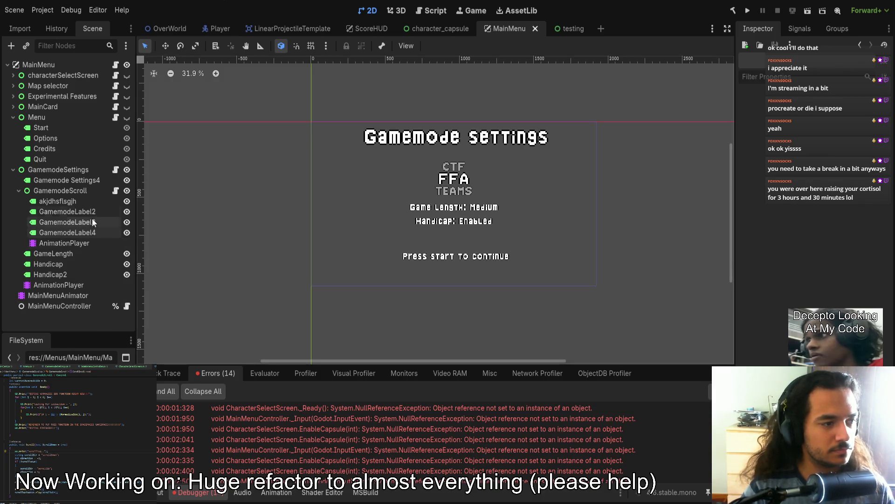
- Open MainMenuAnimator's animations and play the MenuGoAway animation
click(81, 190)
click(63, 284)
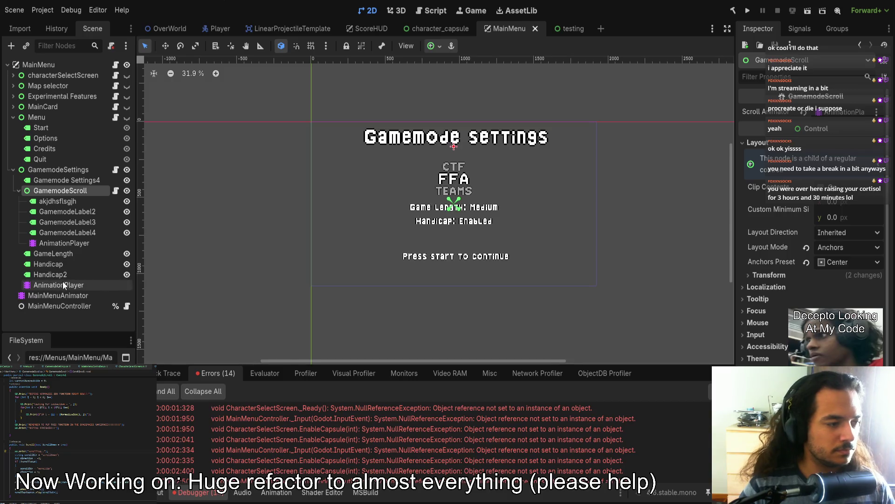
click(90, 295)
click(347, 377)
click(357, 407)
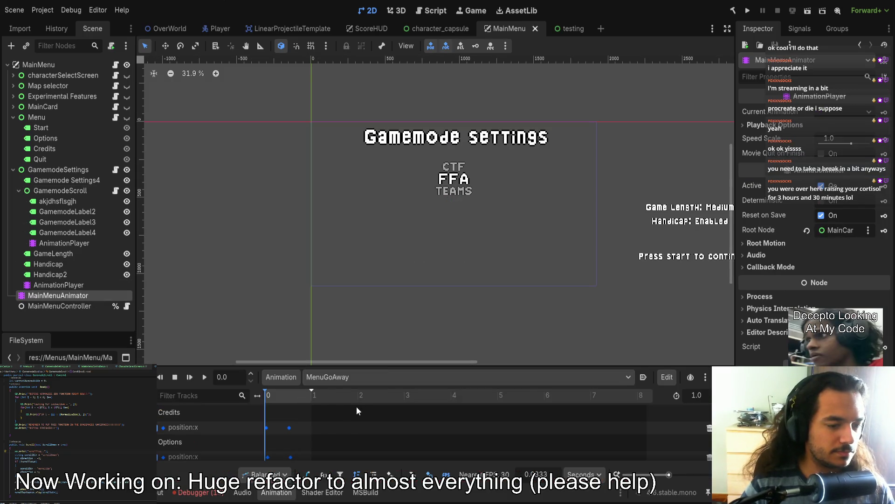
click(199, 376)
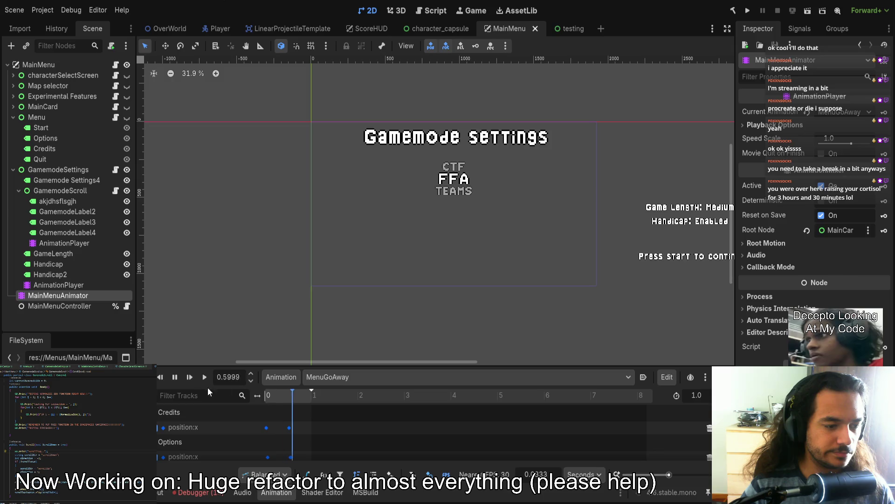
- Make the Menu, MainCard, Experimental Features, characterSelectScreen and Map selector nodes visible
click(127, 117)
click(126, 106)
click(127, 96)
click(127, 75)
click(126, 86)
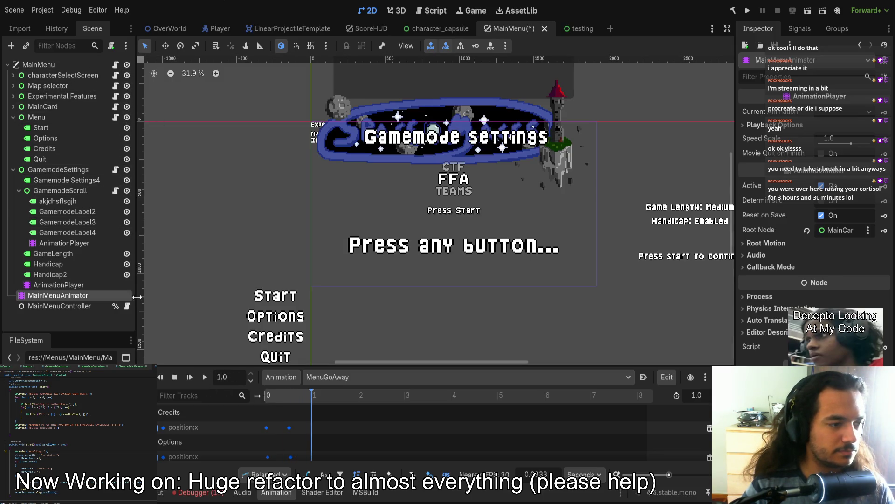
scroll(340, 267, right, 2)
scroll(339, 267, up, 1)
scroll(340, 267, down, 5)
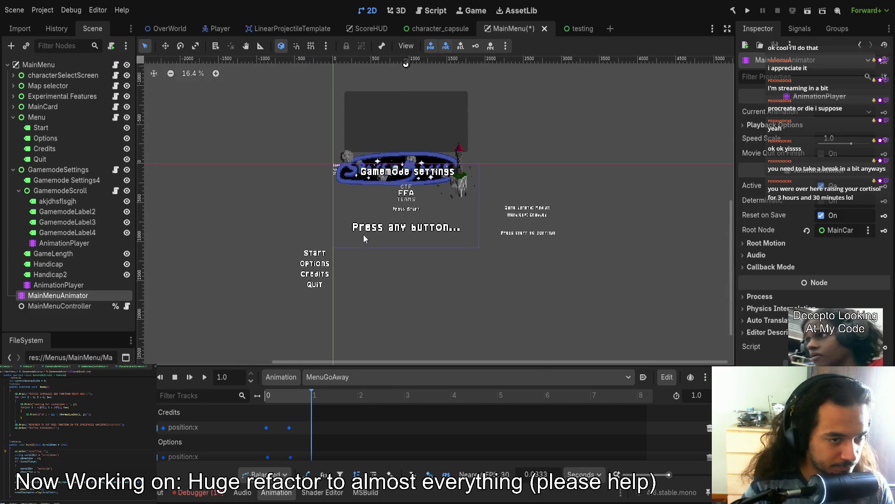
- Play MainCardPressedAnyKey, switch to MenuGoAway and back, replay it, then select the AnimationPlayer
click(326, 377)
click(320, 388)
click(203, 381)
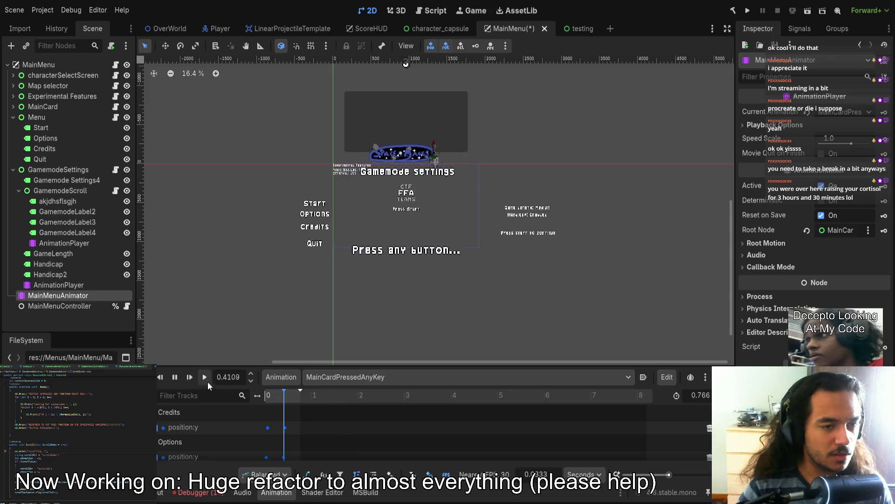
scroll(394, 295, up, 1)
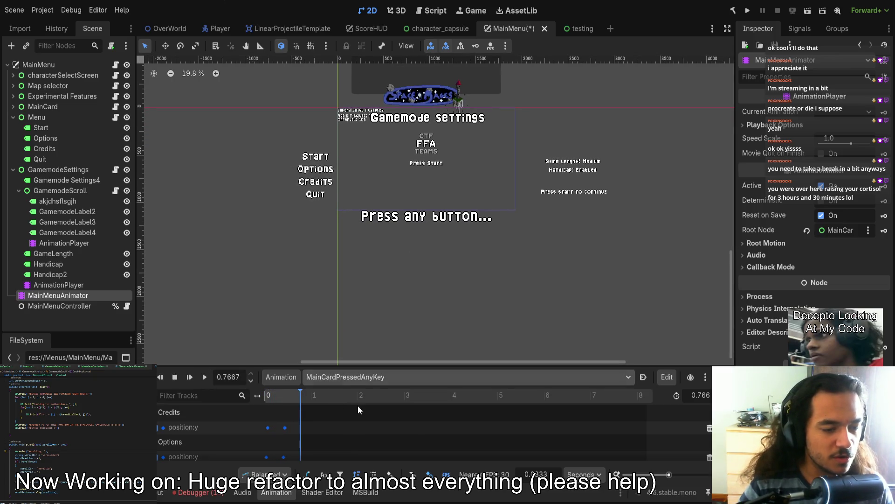
click(340, 377)
click(337, 406)
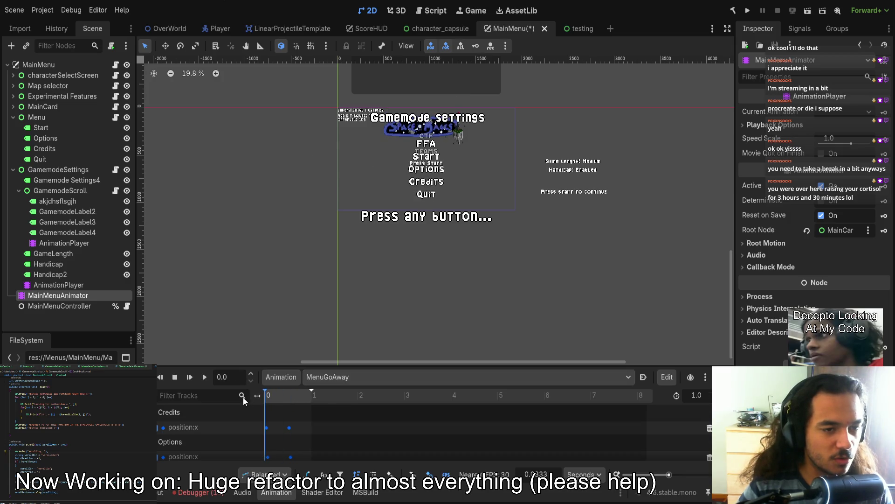
click(347, 376)
click(306, 396)
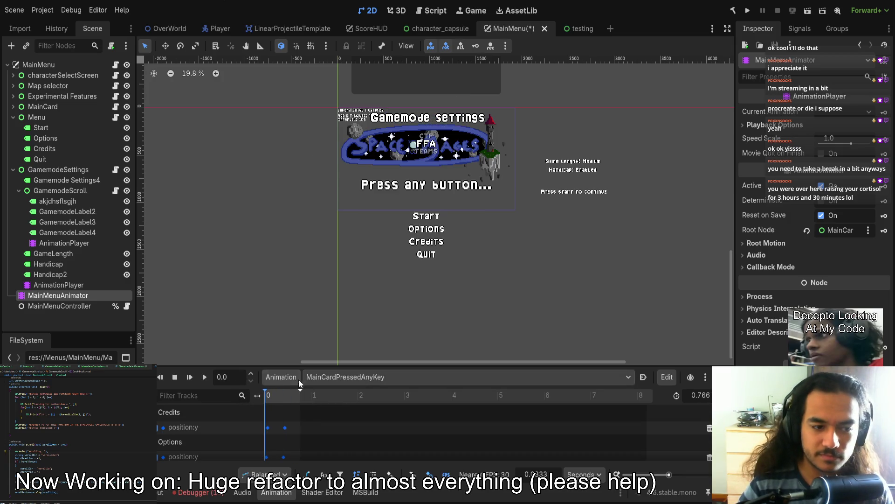
click(203, 376)
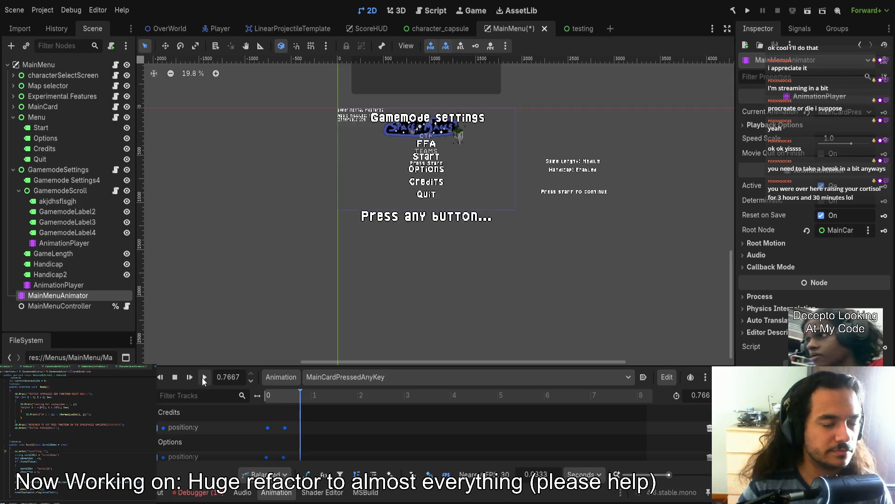
scroll(394, 183, up, 7)
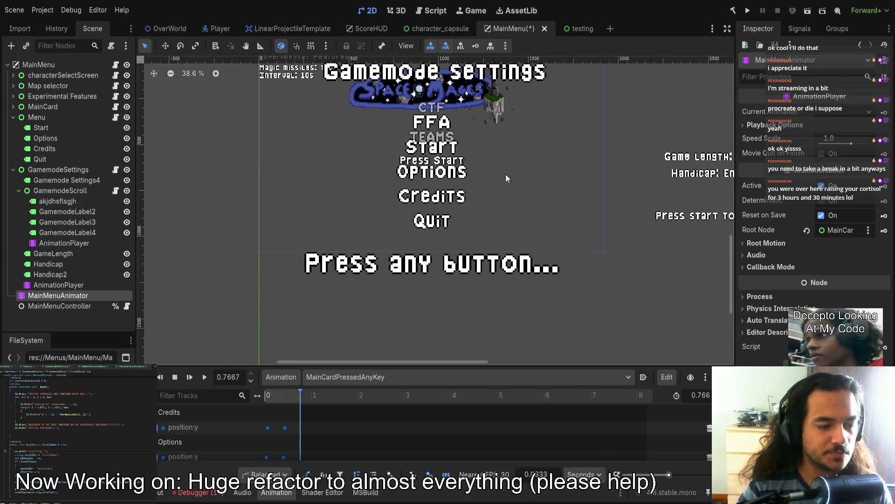
click(60, 283)
- Add GamemodeScroll and GamemodeSettings position:x tracks to GetGamemodeSettings, ordered under Handicap2
mouse_move(279, 395)
mouse_down()
mouse_move(290, 393)
mouse_move(268, 394)
mouse_move(292, 394)
mouse_move(266, 394)
mouse_up()
scroll(315, 290, down, 3)
click(267, 363)
mouse_move(266, 363)
mouse_down()
mouse_move(355, 363)
mouse_move(333, 225)
mouse_up()
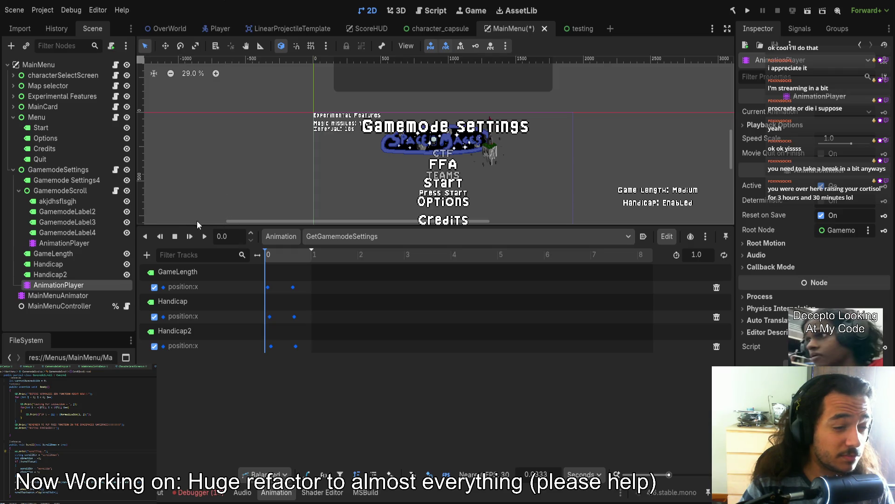
key(ctrl+z)
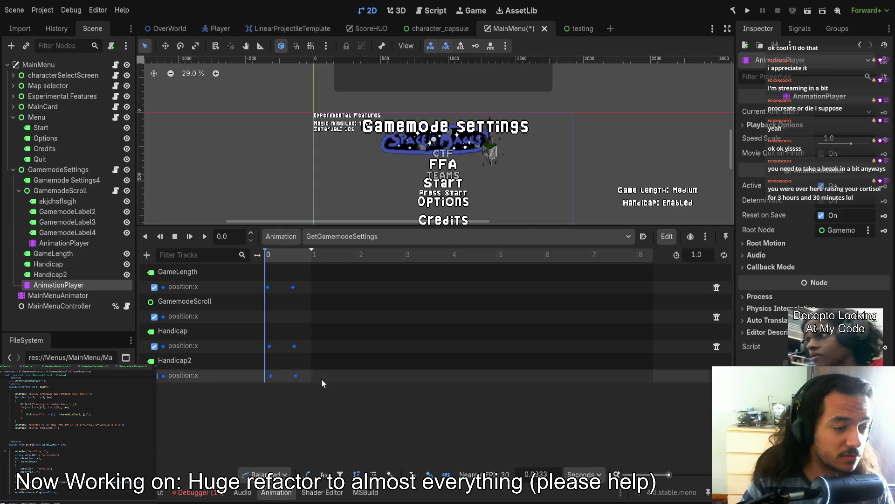
ctrl+scroll(286, 326, up, 5)
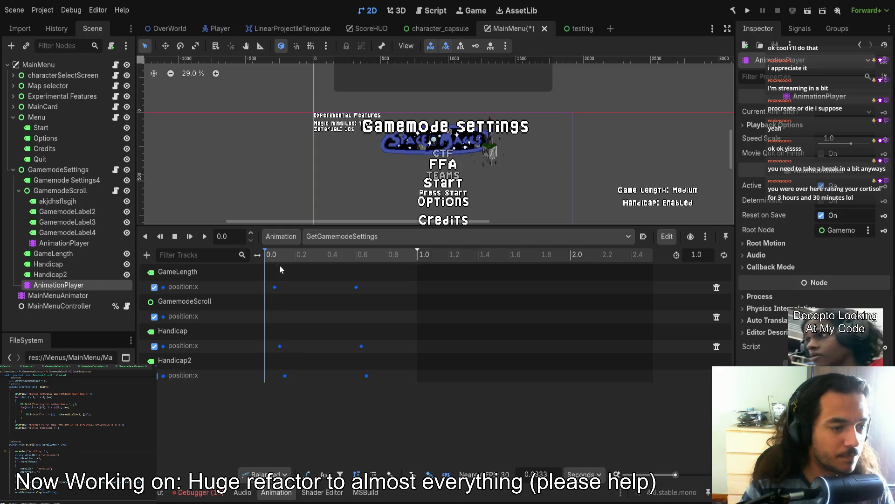
mouse_move(270, 254)
mouse_down()
mouse_move(394, 252)
mouse_move(373, 253)
mouse_up()
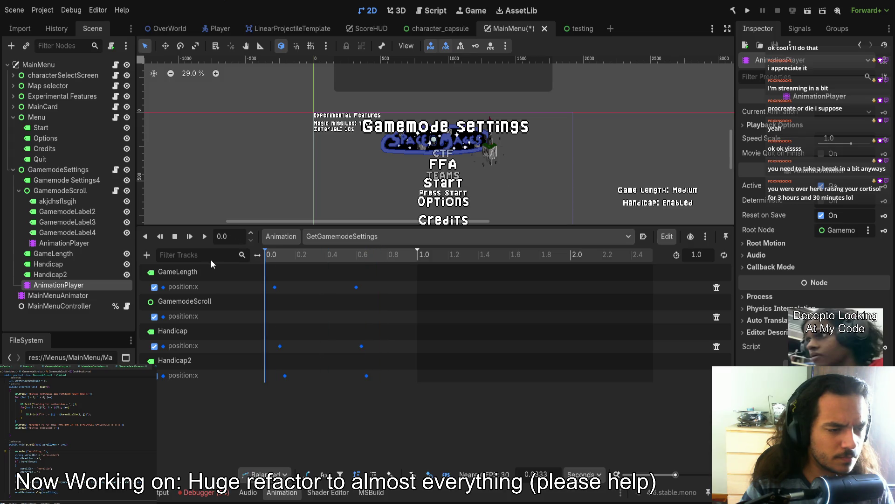
key(s)
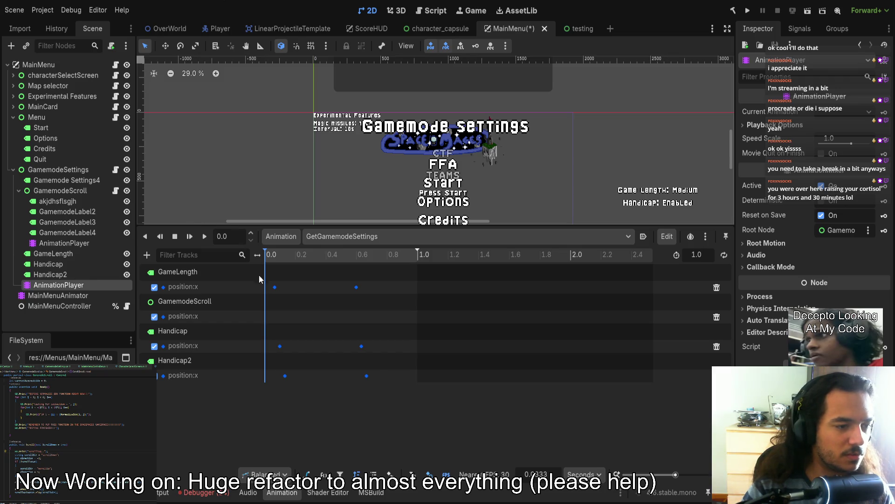
key(ctrl+z)
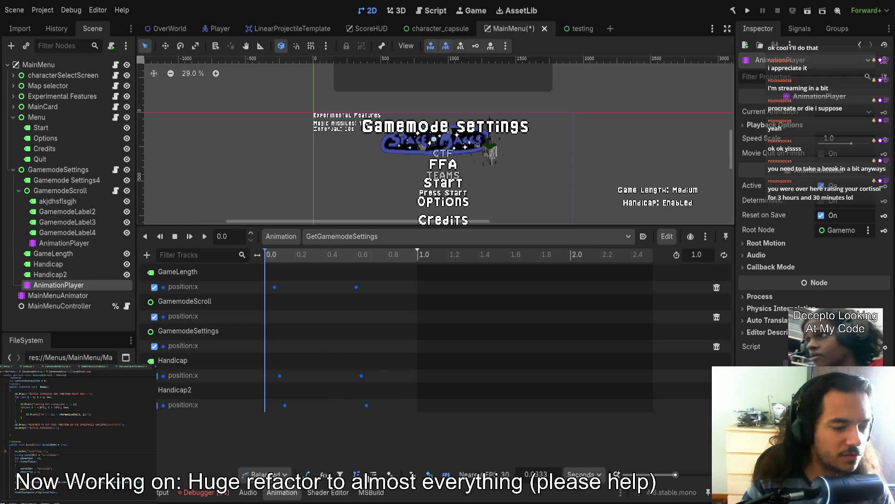
key(ctrl+z)
key(ctrl+z)
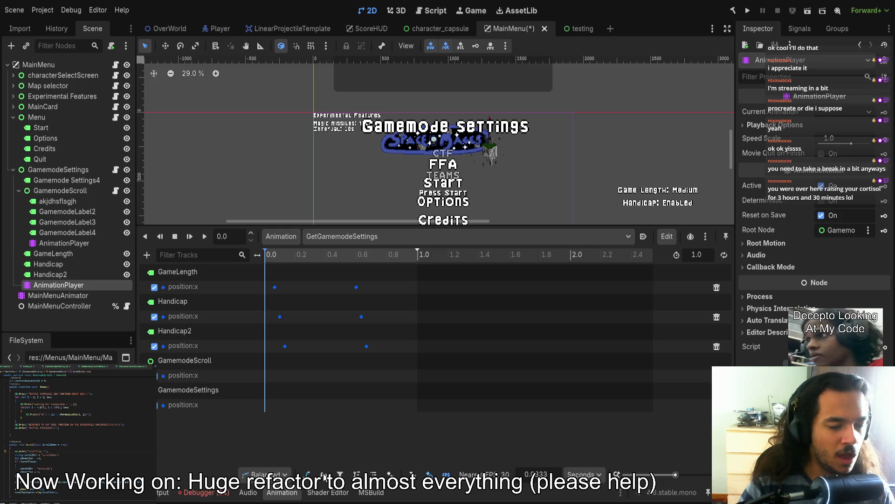
- Ungroup the track list and drag the GamemodeScroll and GamemodeSettings tracks to the top
click(373, 475)
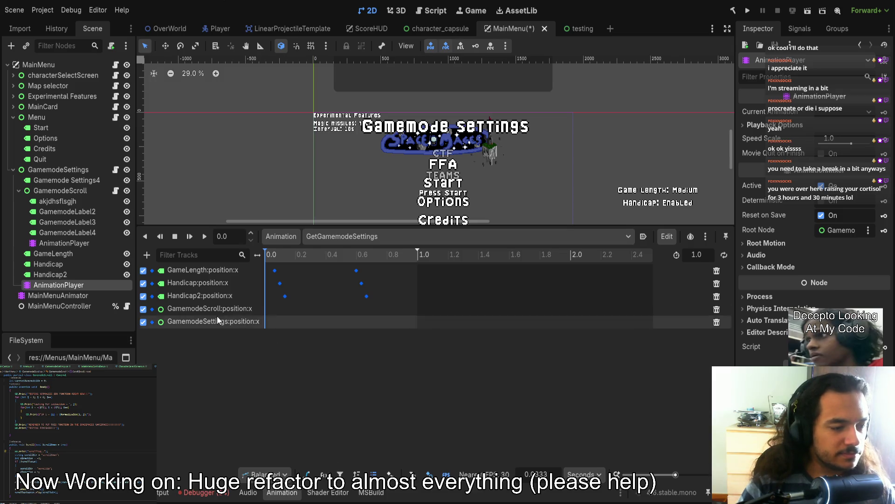
mouse_move(225, 310)
mouse_down()
mouse_move(228, 264)
mouse_move(224, 291)
mouse_move(219, 265)
mouse_move(206, 309)
mouse_move(212, 268)
mouse_up()
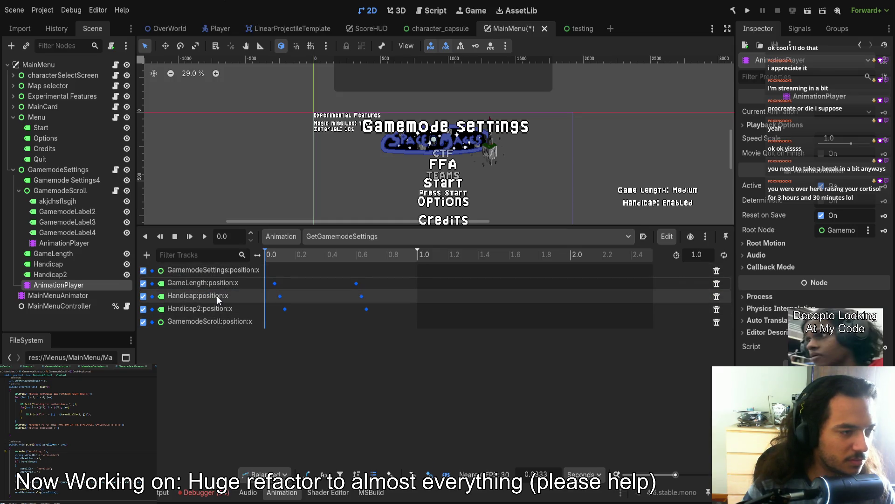
click(18, 190)
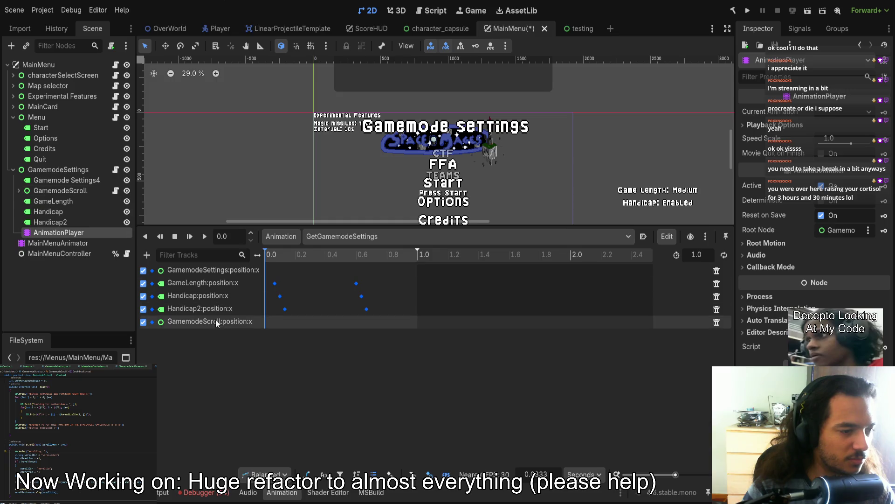
drag(216, 325, 213, 282)
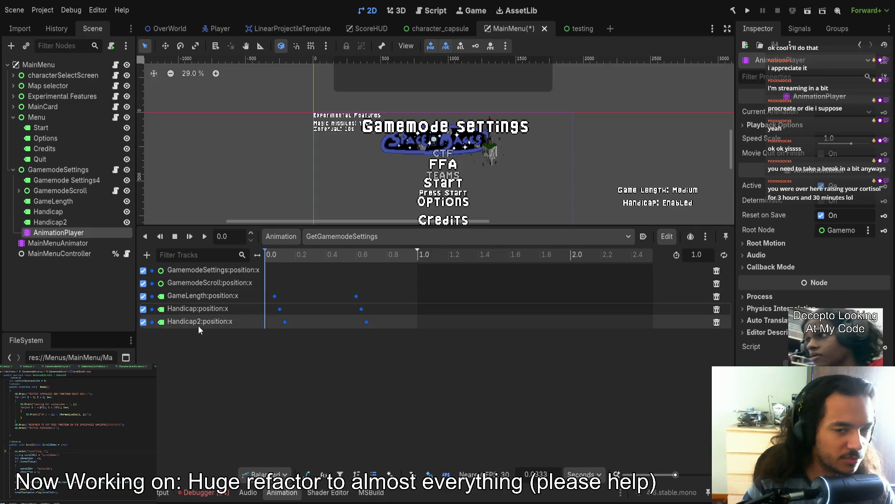
- Rename the Handicap2 label node to PressStartToContinue
mouse_move(366, 164)
mouse_down()
mouse_move(290, 141)
mouse_move(262, 119)
mouse_up()
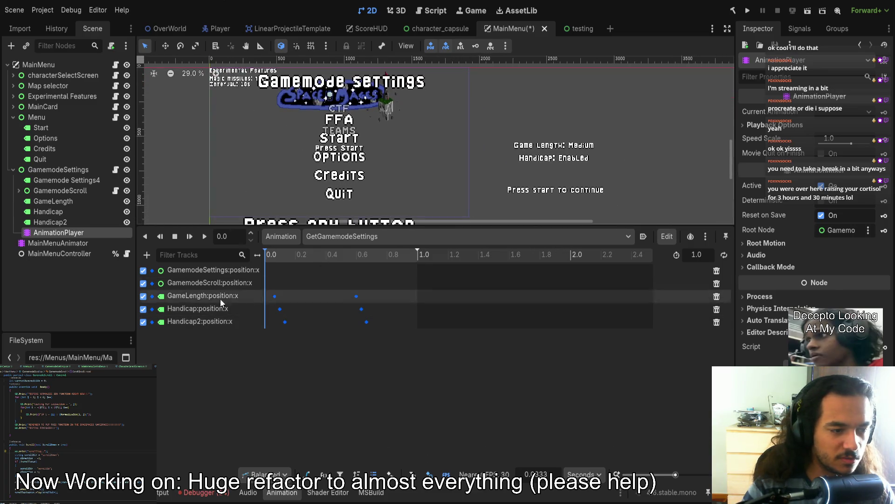
click(60, 221)
text(PressStartToContinue)
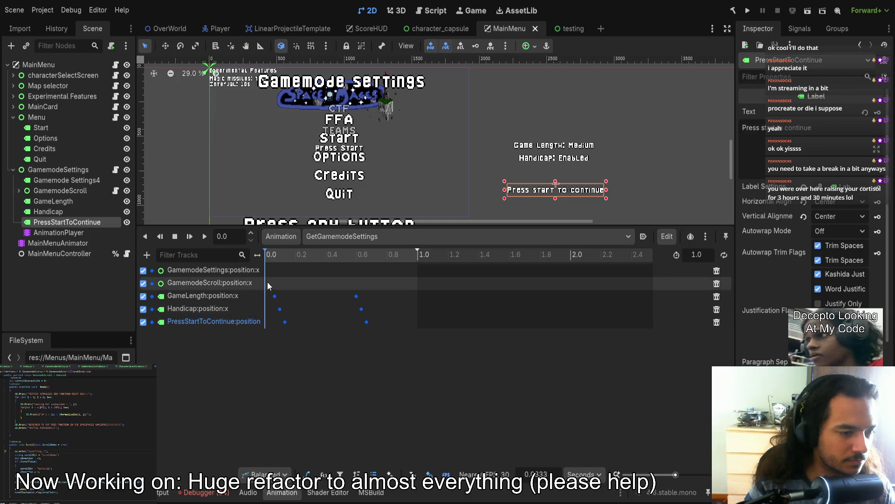
click(269, 256)
- Scrub to the first frame and insert a GamemodeScroll:position:x keyframe there
mouse_move(268, 256)
mouse_down()
mouse_move(318, 250)
mouse_move(259, 252)
mouse_up()
scroll(293, 302, up, 8)
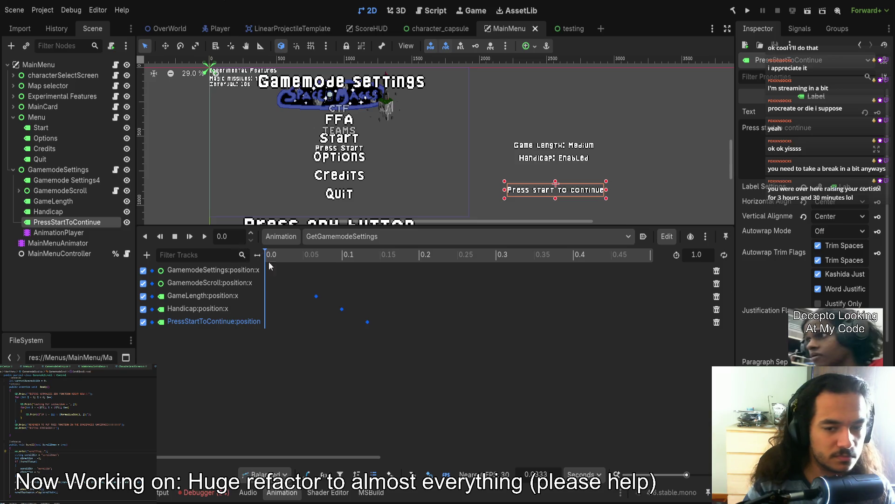
scroll(371, 347, down, 5)
scroll(404, 374, down, 2)
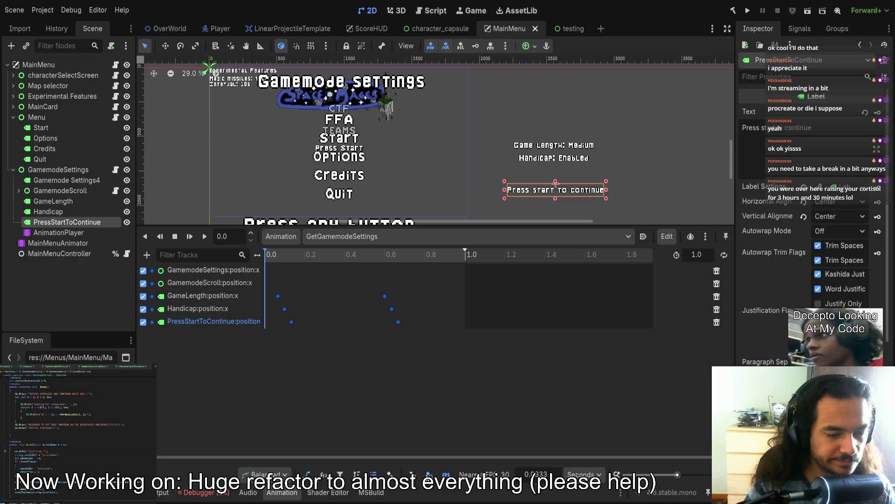
drag(282, 256, 270, 253)
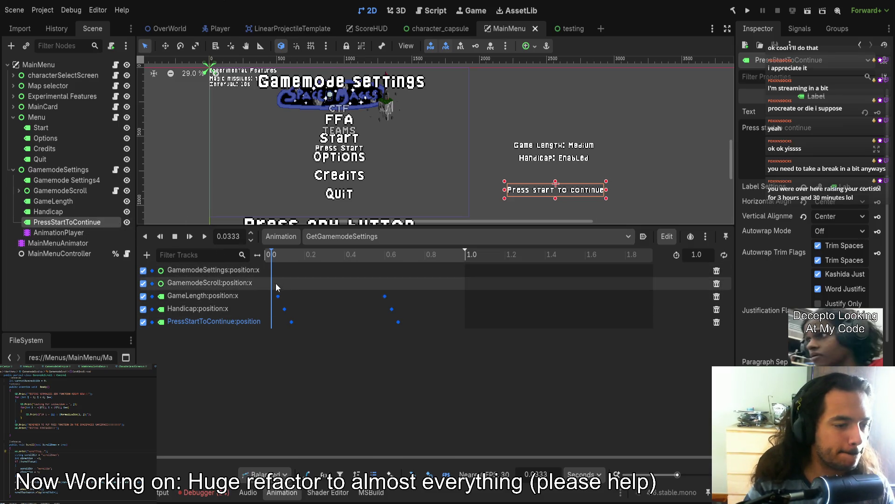
click(267, 257)
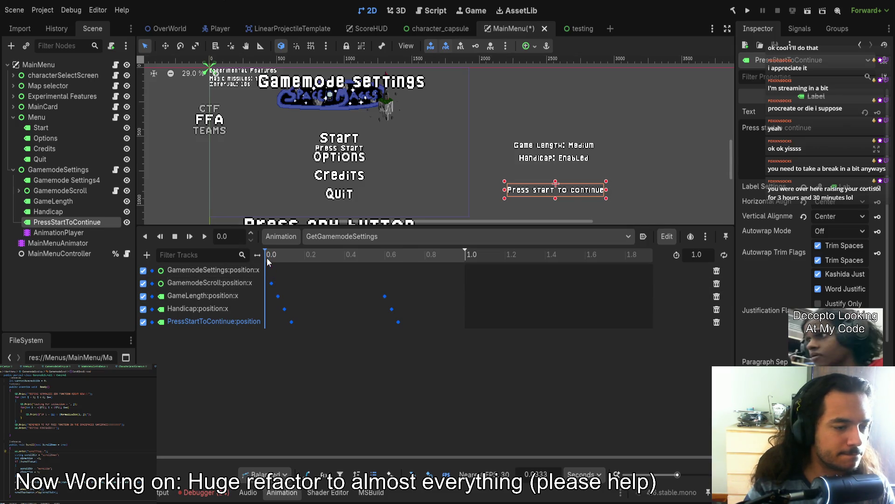
- Insert end keyframes at 0.5333 and set the GamemodeSettings end key value to 664
drag(275, 254, 379, 256)
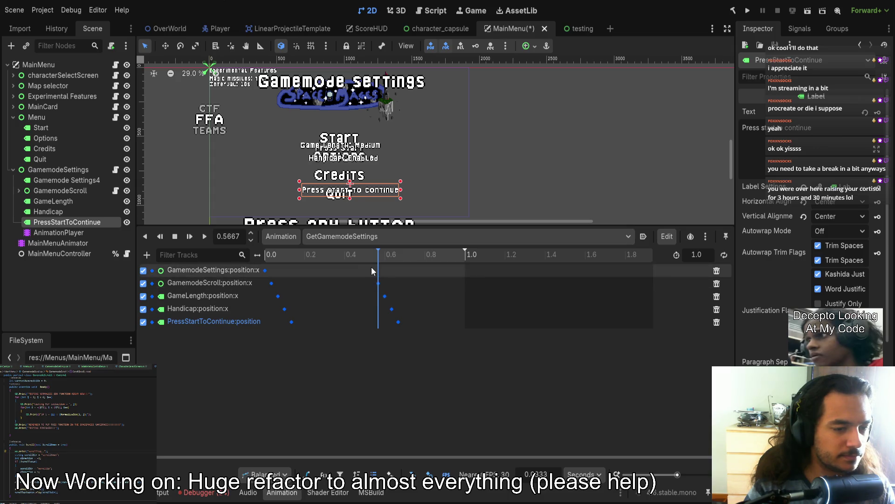
click(373, 256)
right_click(371, 269)
click(385, 275)
click(379, 284)
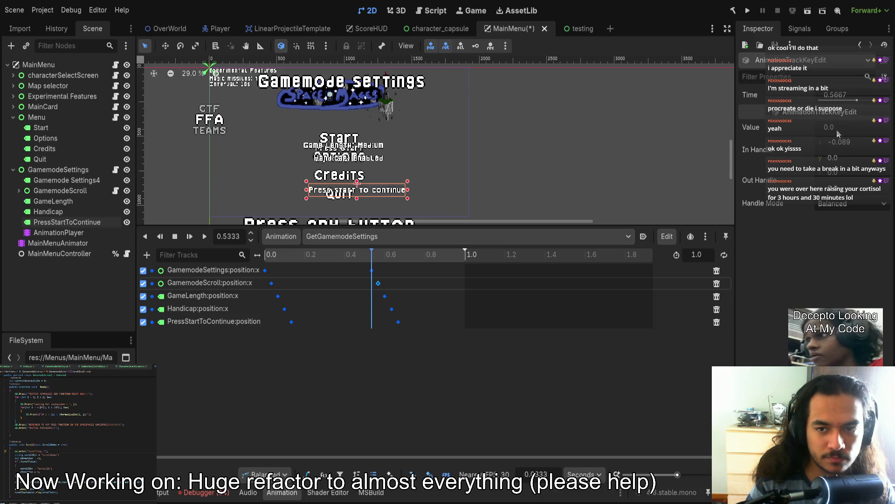
click(372, 270)
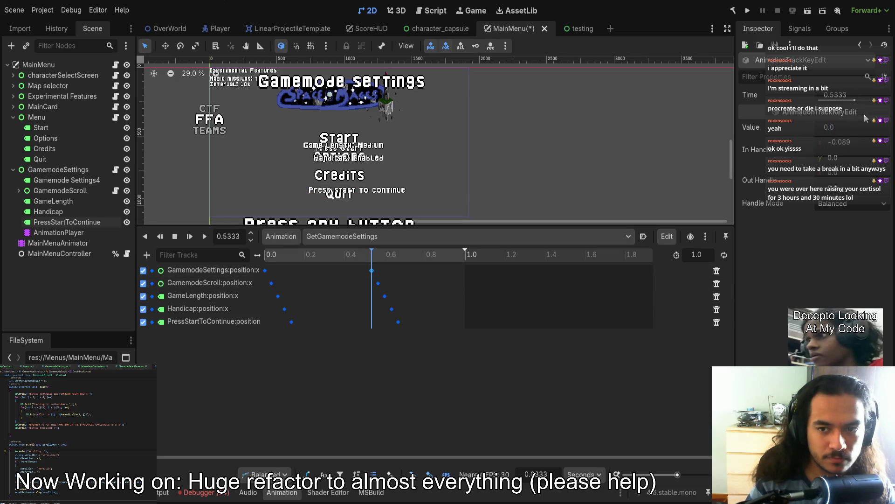
click(266, 270)
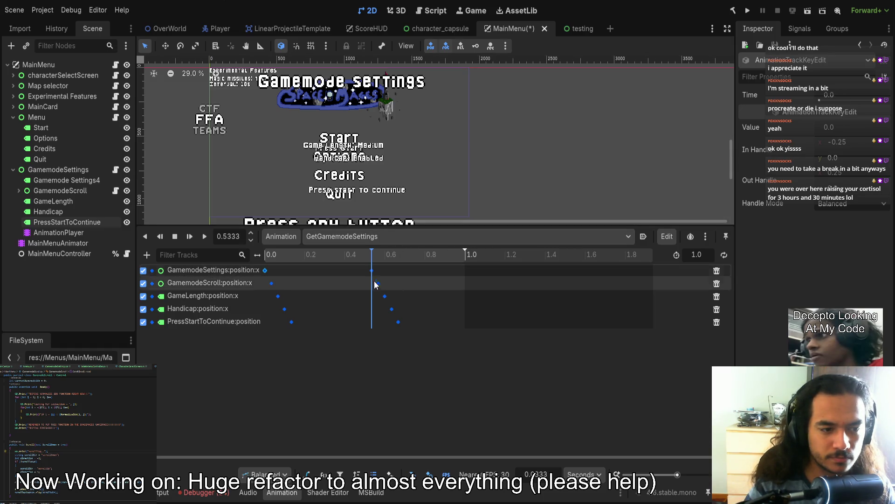
click(385, 296)
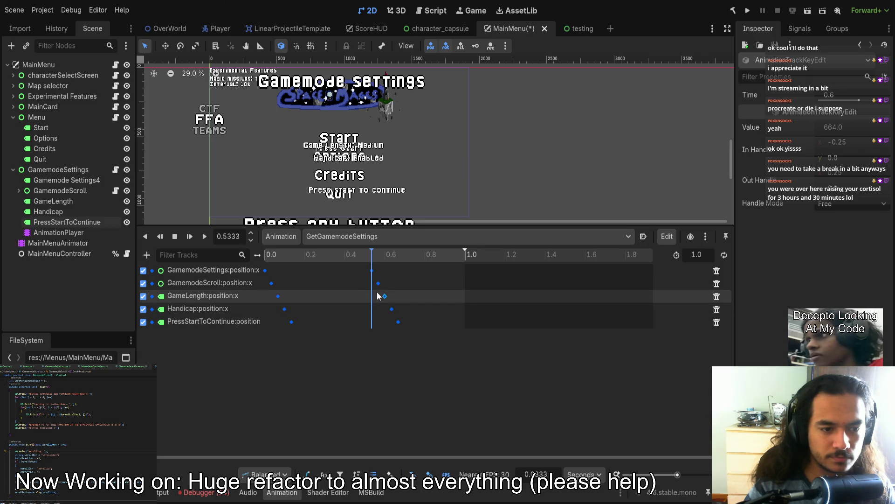
click(373, 270)
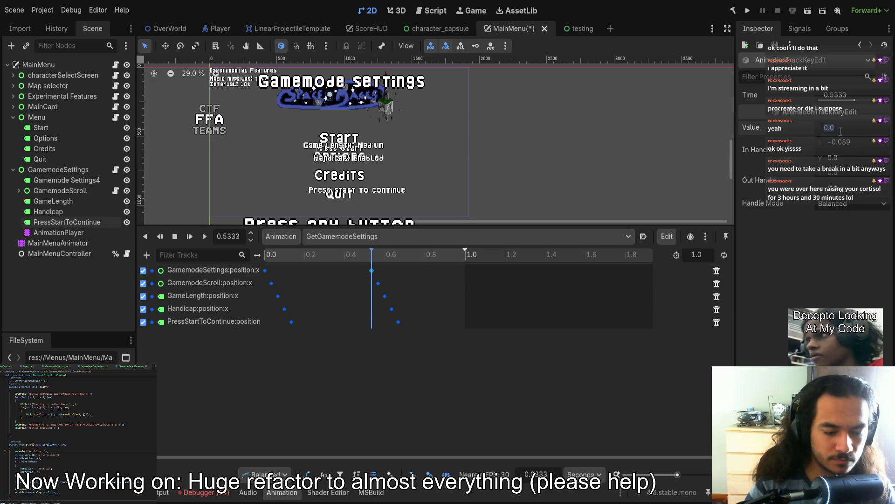
text(664)
key(Return)
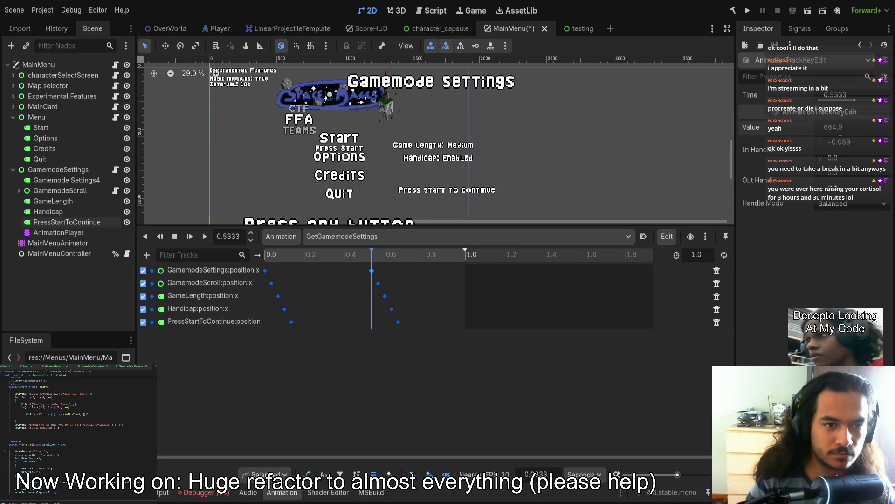
- Box-select all keyframes on the five tracks and delete them
mouse_move(372, 255)
mouse_down()
mouse_move(328, 258)
mouse_move(466, 256)
mouse_move(230, 263)
mouse_up()
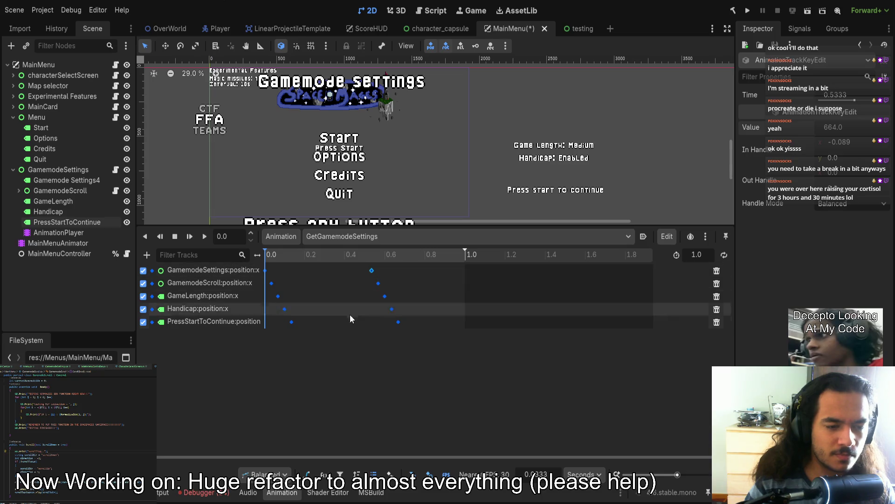
drag(417, 329, 272, 267)
key(Delete)
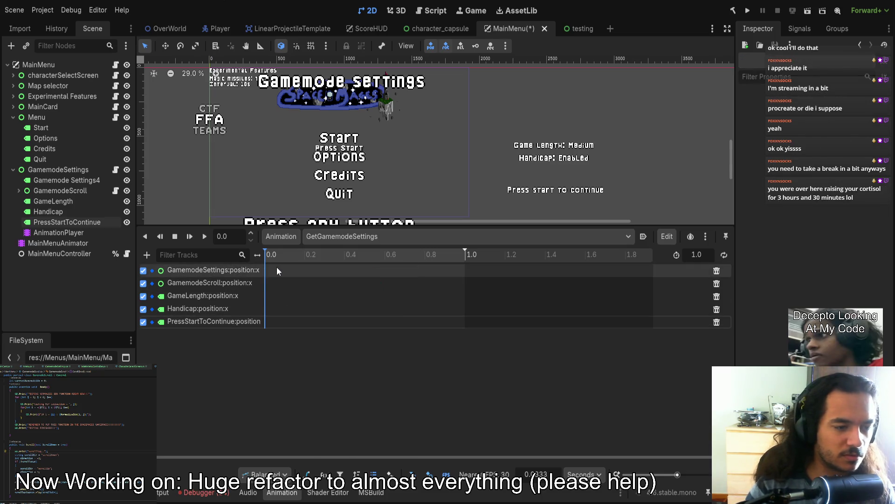
- Remove the remaining GetGamemodeSettings tracks and rewind the animation to 0.0
click(717, 271)
click(717, 271)
click(717, 271)
click(716, 270)
click(717, 271)
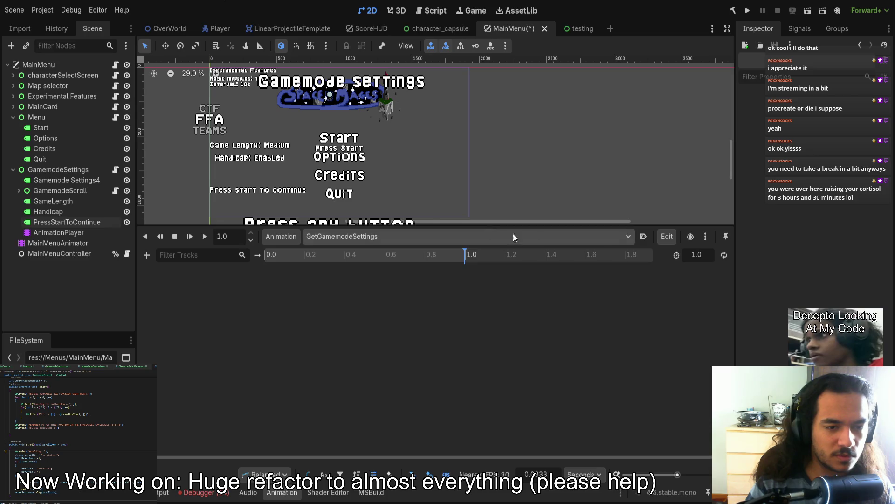
drag(358, 254, 176, 251)
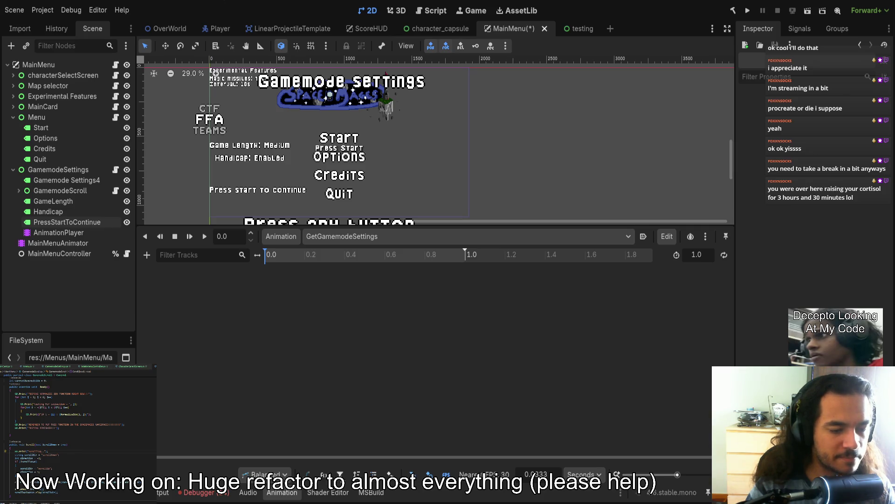
- Move the CTF/FFA/TEAMS GamemodeScroll list right into the centre column
drag(288, 228, 287, 334)
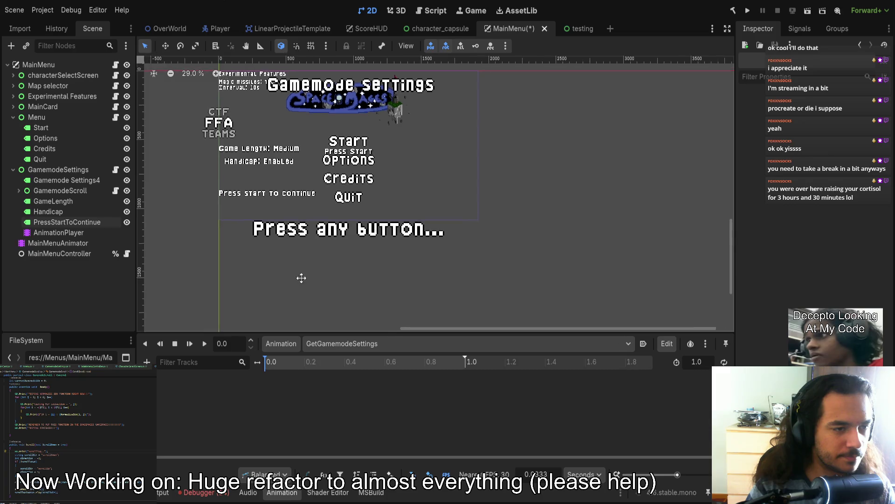
click(48, 117)
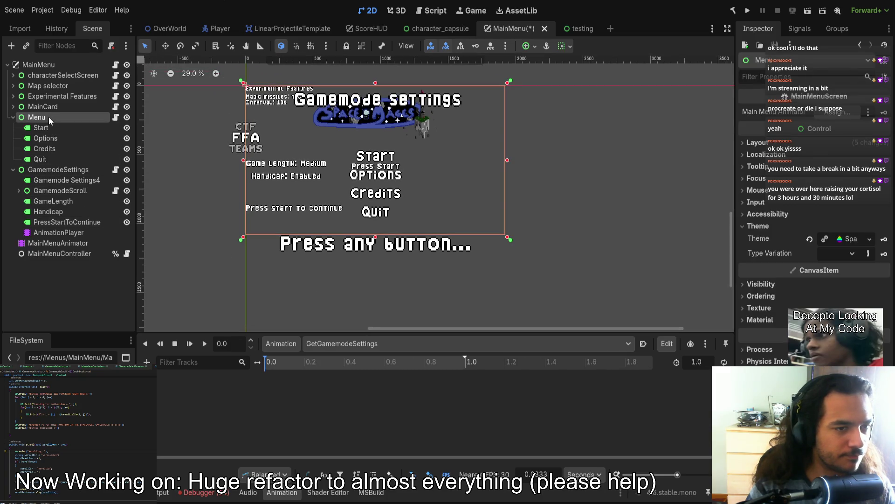
click(43, 170)
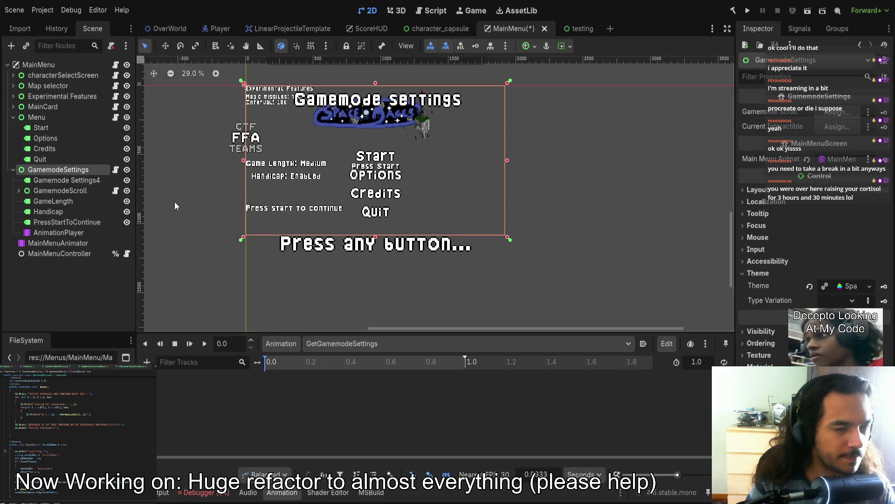
click(71, 181)
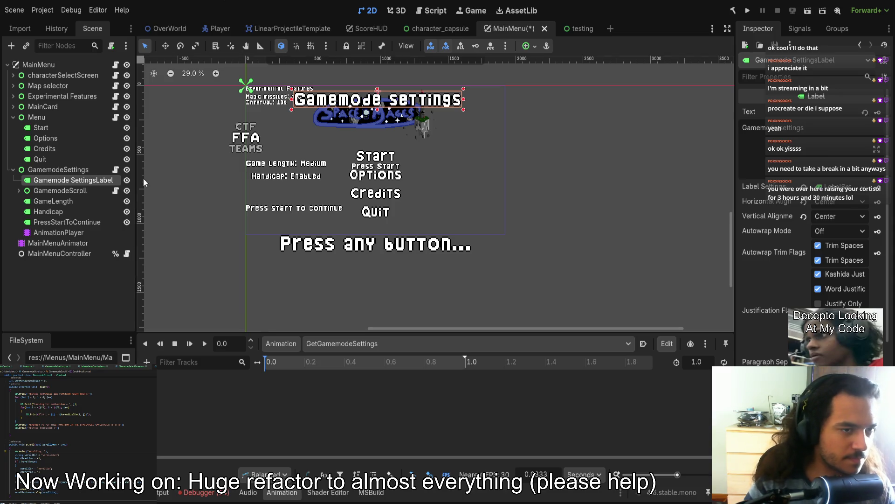
click(79, 171)
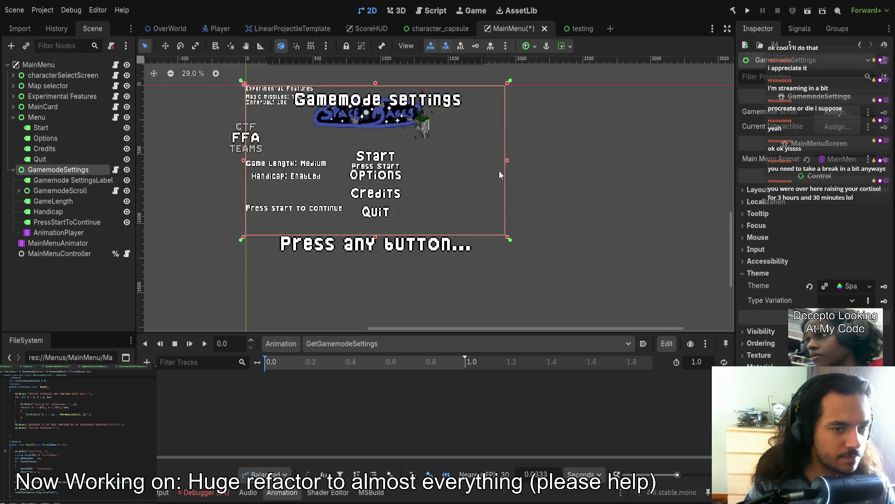
click(70, 191)
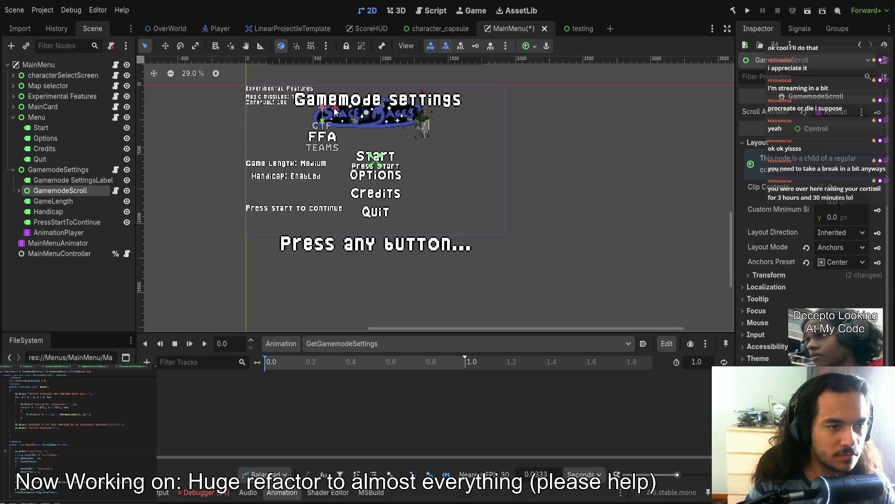
drag(258, 111, 386, 112)
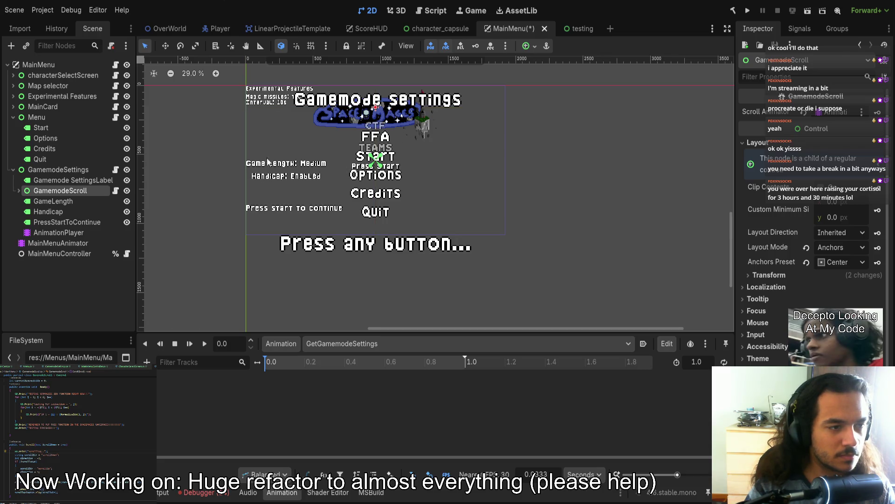
- Move the GamemodeSettings panel 1920 px right, beside the main menu
click(70, 170)
drag(267, 91, 520, 98)
scroll(332, 211, right, 5)
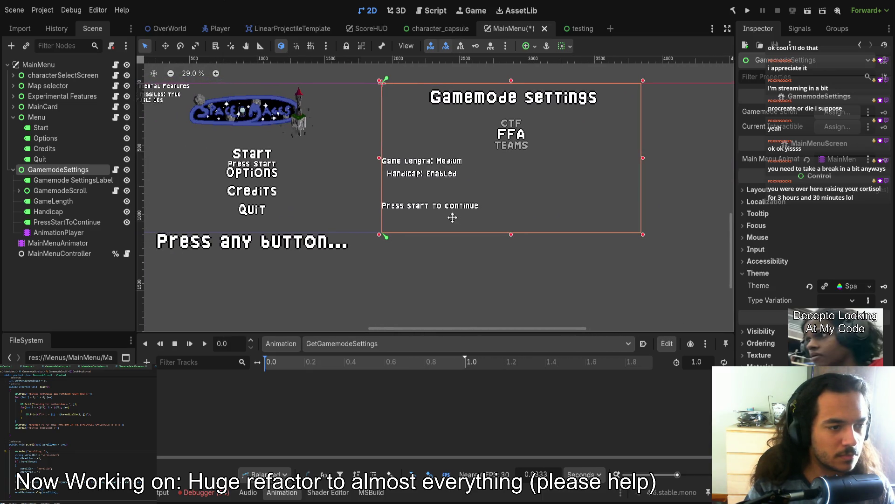
- Shift the GameLength, Handicap and PressStartToContinue labels right to centre them
click(70, 180)
click(63, 194)
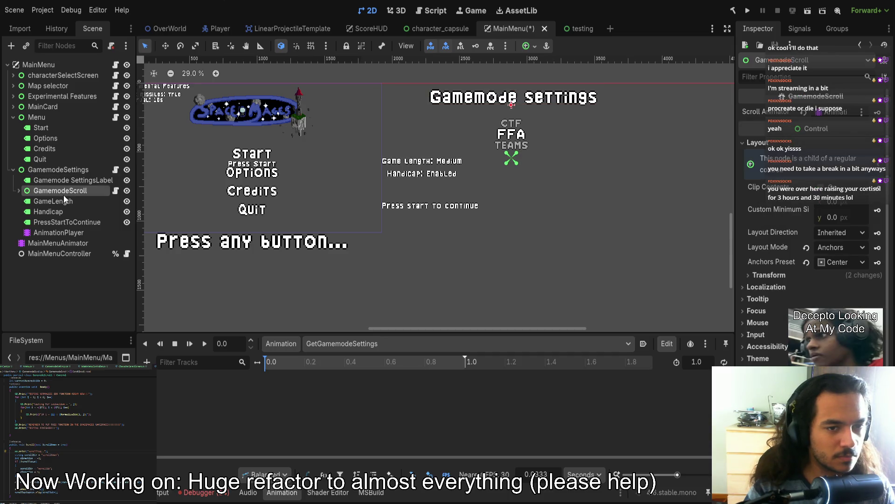
click(60, 202)
click(59, 213)
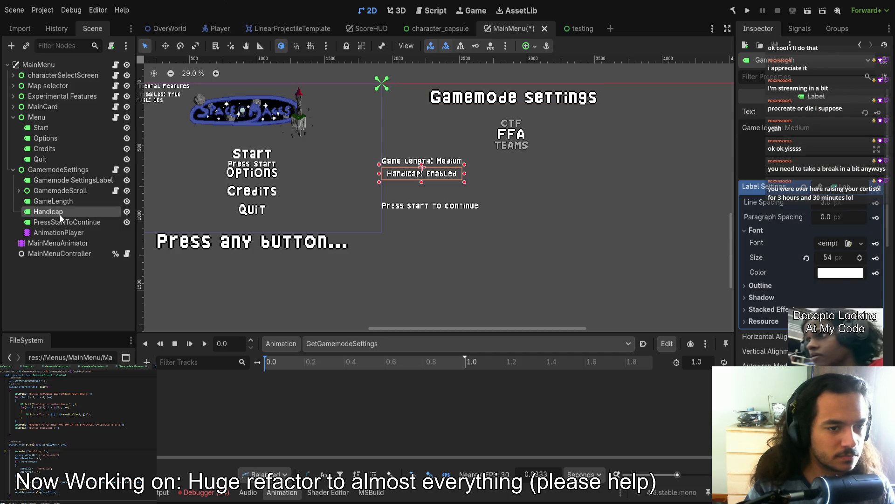
click(63, 222)
click(63, 211)
click(63, 200)
click(61, 209)
click(60, 221)
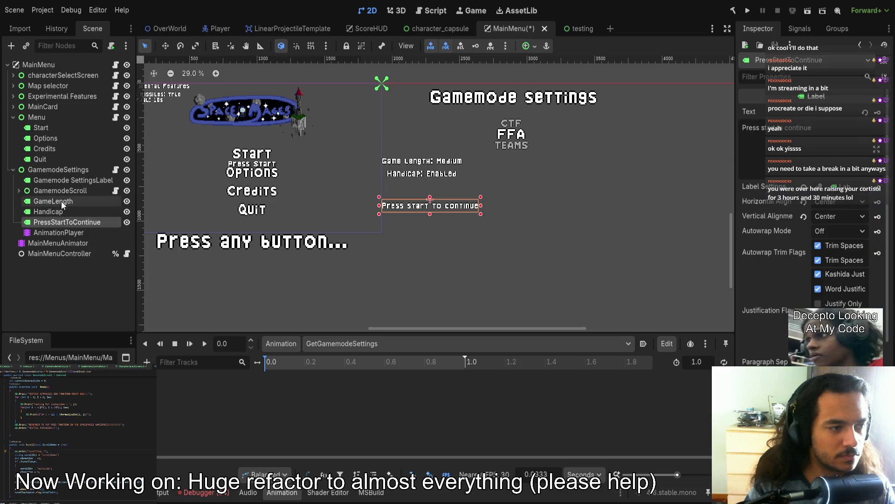
shift+click(61, 201)
drag(443, 203, 537, 206)
- Nudge the PressStartToContinue label slightly left
click(513, 177)
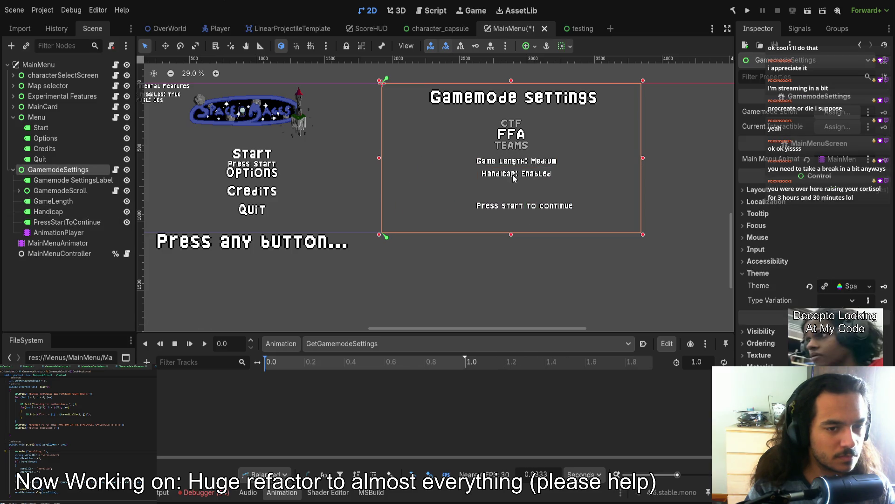
click(517, 207)
drag(538, 200, 520, 202)
scroll(518, 198, up, 5)
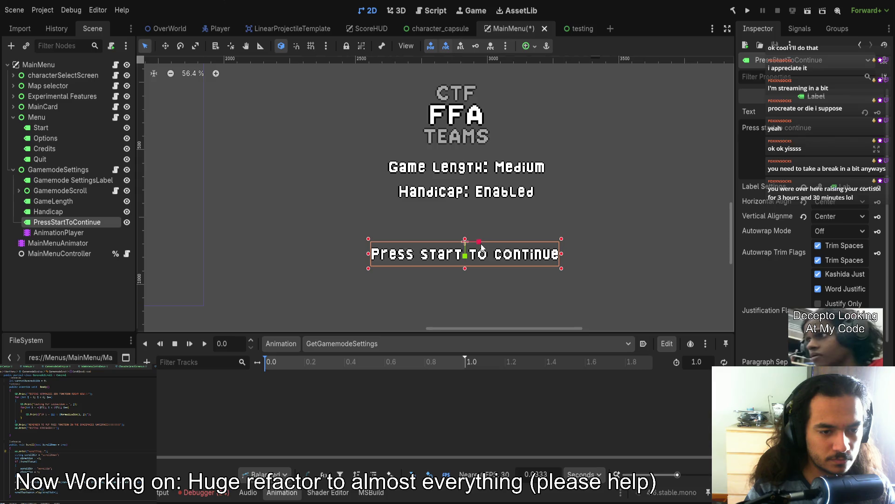
mouse_move(479, 243)
mouse_down()
mouse_move(453, 242)
mouse_move(477, 242)
mouse_up()
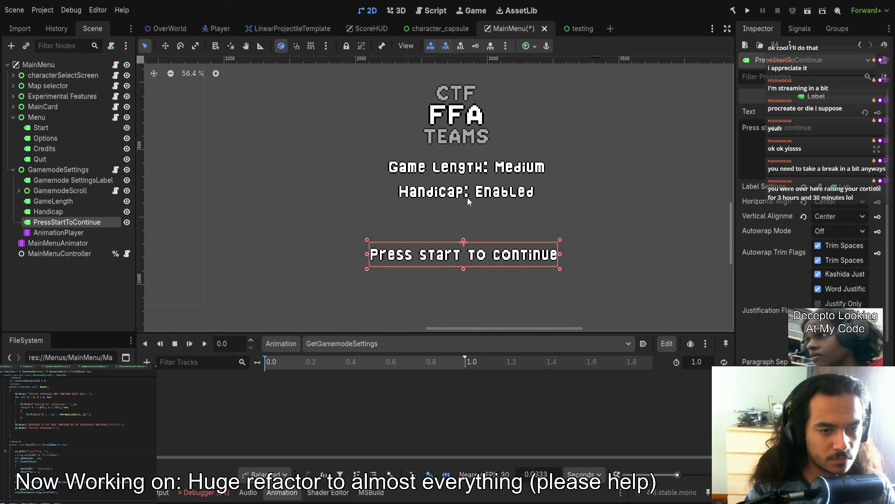
scroll(490, 219, down, 5)
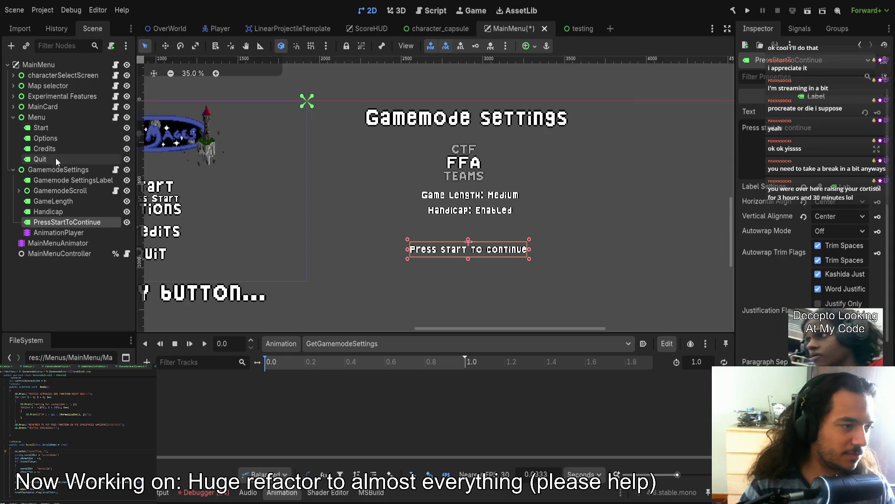
- View the main menu beside the settings panel and review the GamemodeSettings container's layout properties
click(95, 171)
mouse_move(329, 275)
mouse_down()
mouse_move(494, 210)
mouse_move(497, 219)
mouse_up()
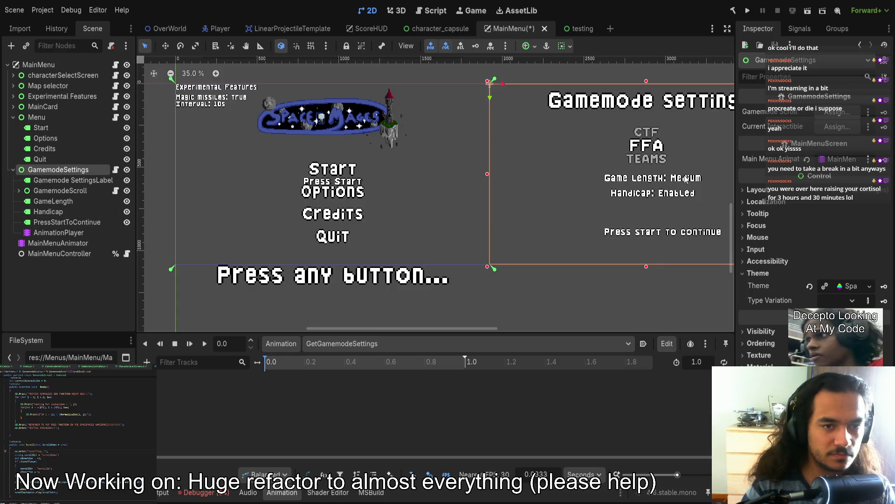
click(786, 190)
click(785, 190)
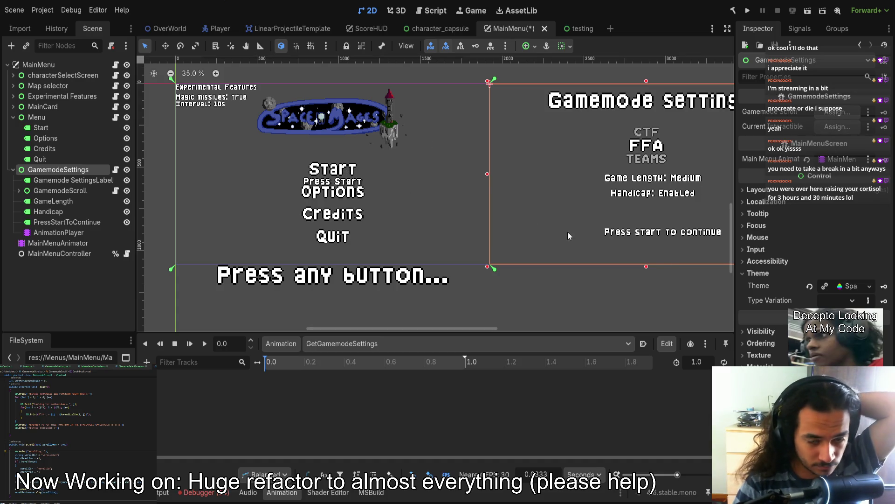
click(757, 189)
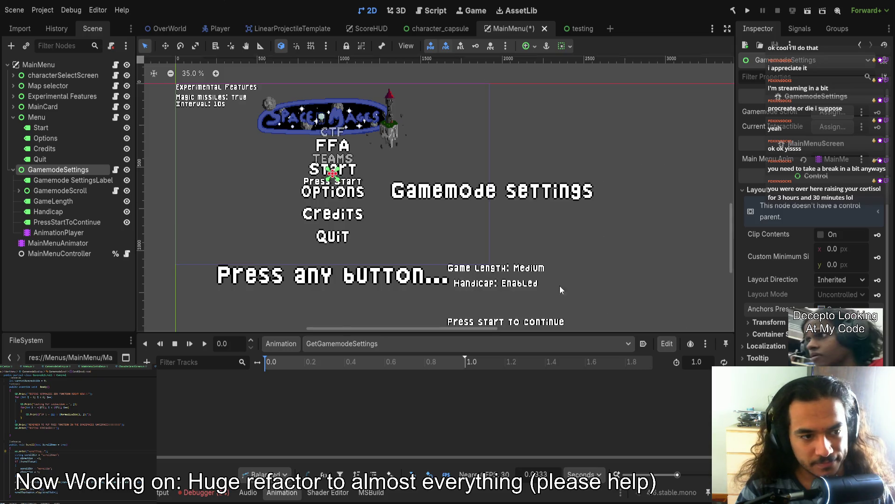
scroll(440, 234, down, 4)
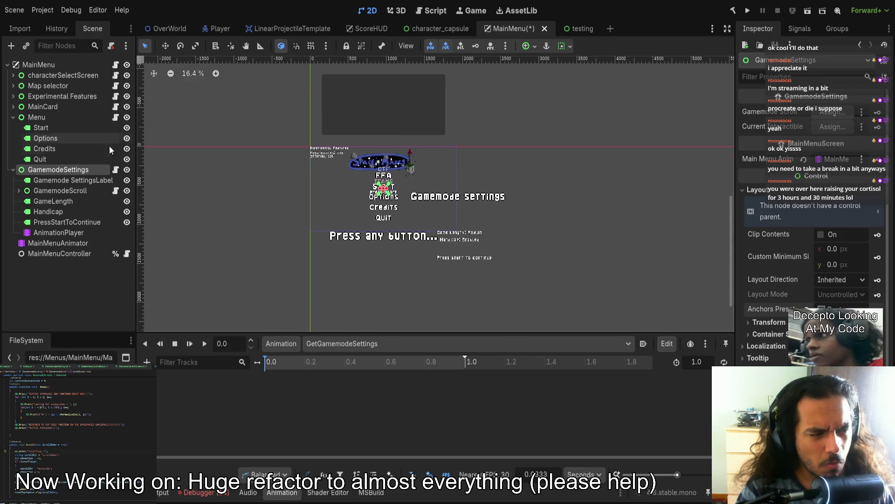
click(48, 170)
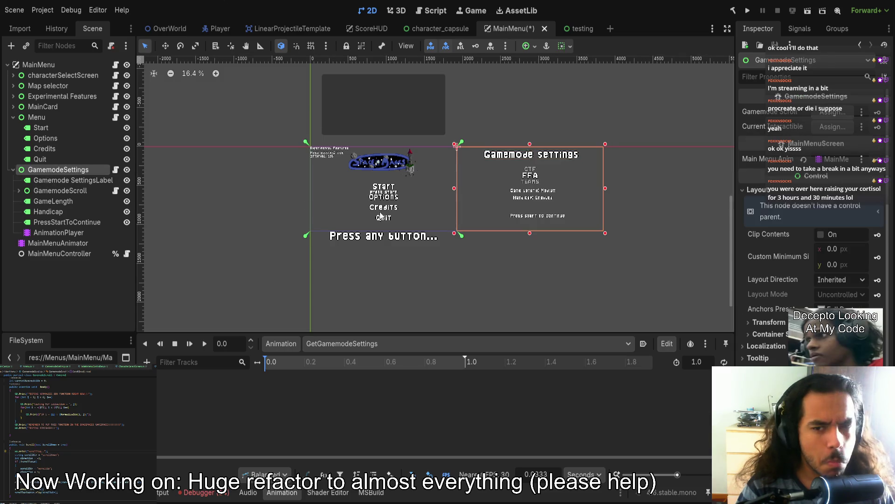
- Move the settings panel over the menu area and hide Menu, MainCard, Experimental Features, Map selector and characterSelectScreen
click(770, 323)
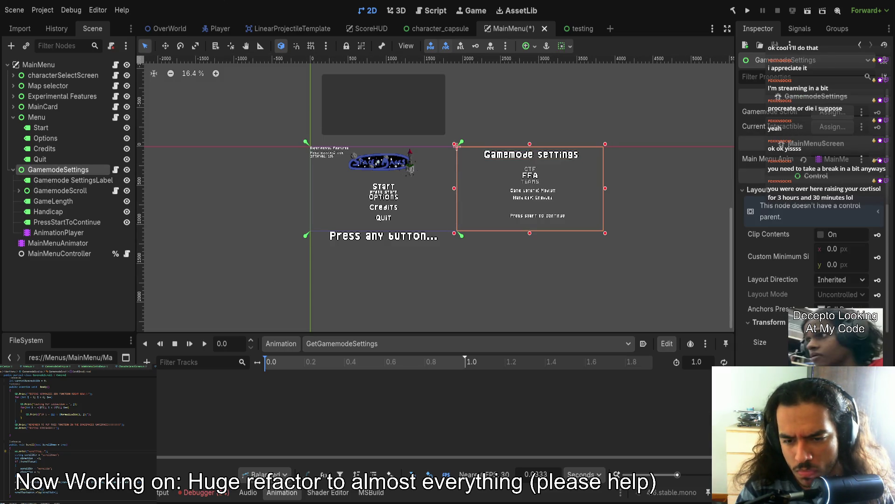
drag(456, 146, 305, 142)
scroll(380, 216, up, 4)
click(127, 117)
click(126, 107)
click(127, 96)
click(127, 86)
click(126, 75)
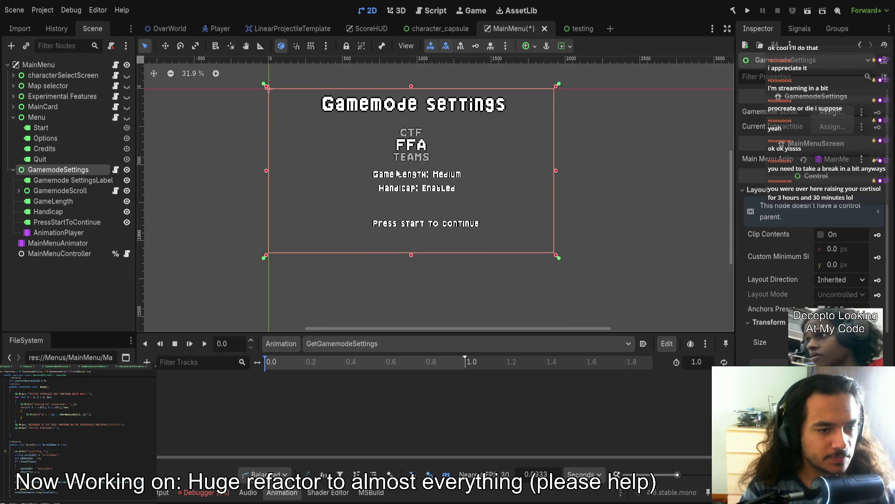
- Inspect the GamemodeScroll list and the three info labels, hiding the labels and showing them again
click(398, 174)
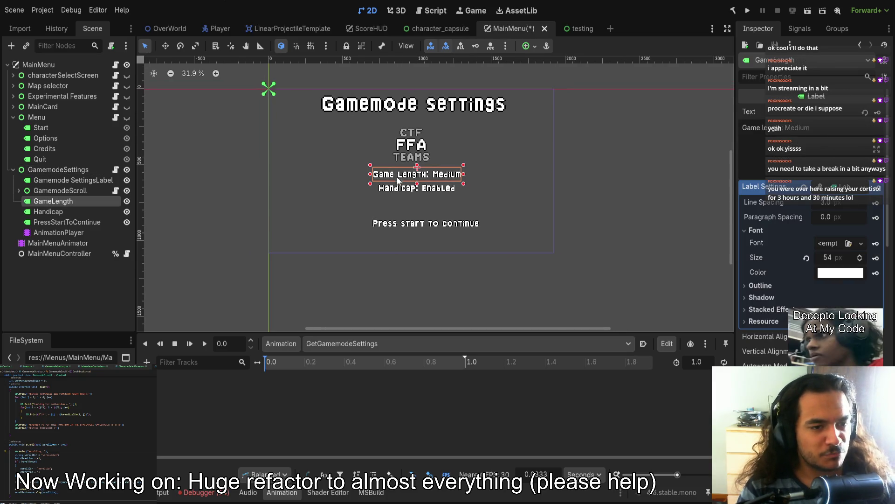
click(408, 148)
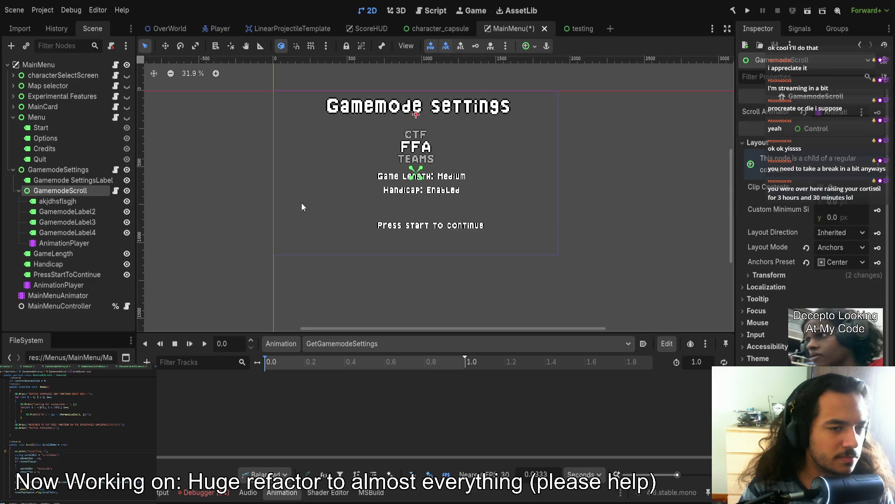
click(791, 275)
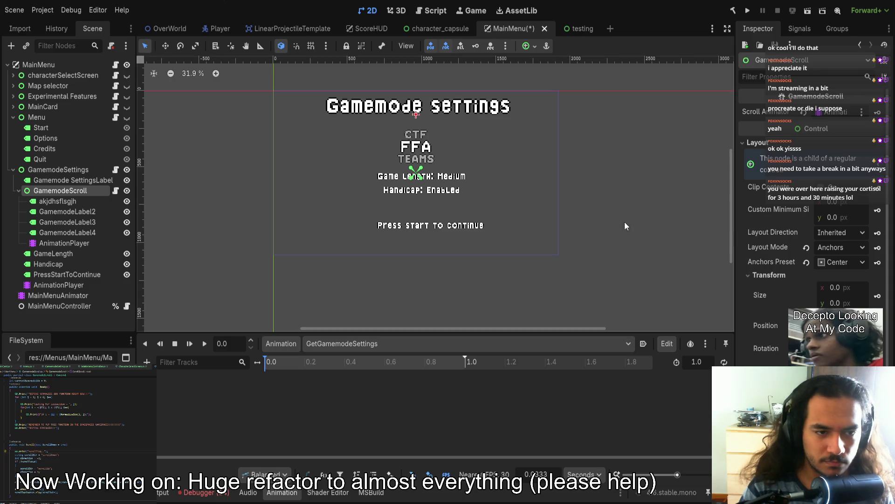
click(427, 181)
shift+click(433, 191)
shift+click(442, 229)
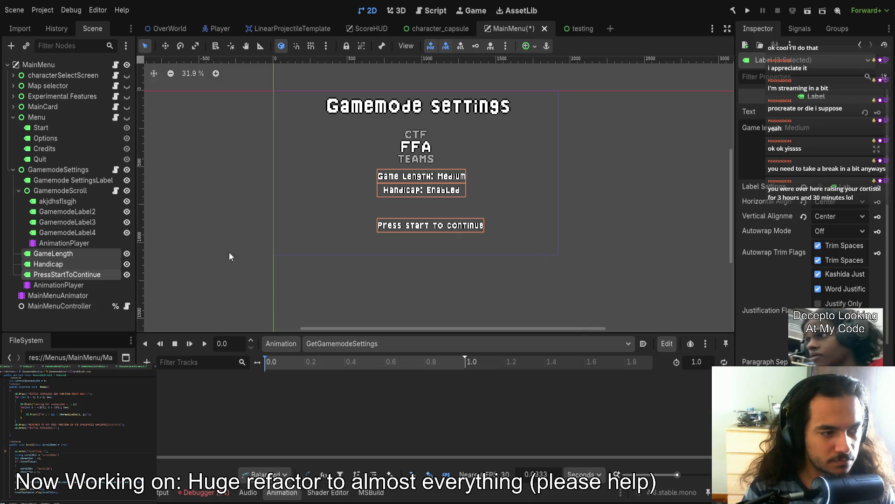
click(85, 254)
shift+click(74, 275)
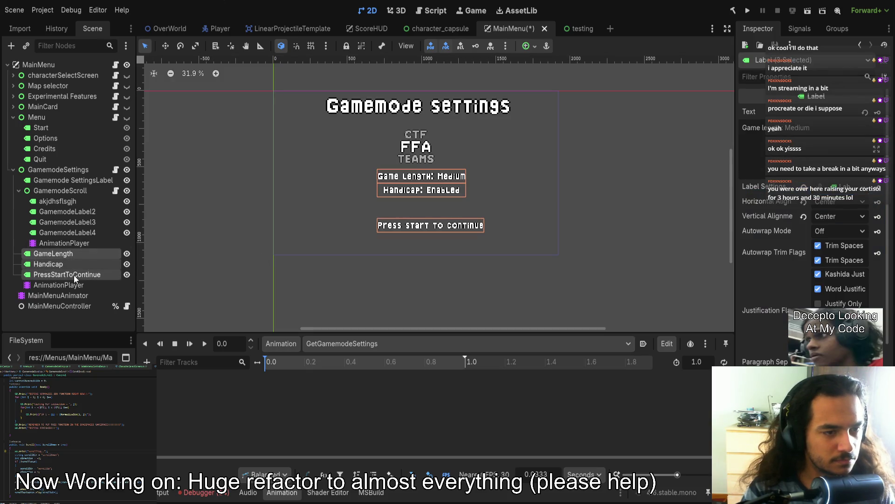
click(126, 253)
click(83, 254)
click(127, 264)
click(126, 274)
click(126, 253)
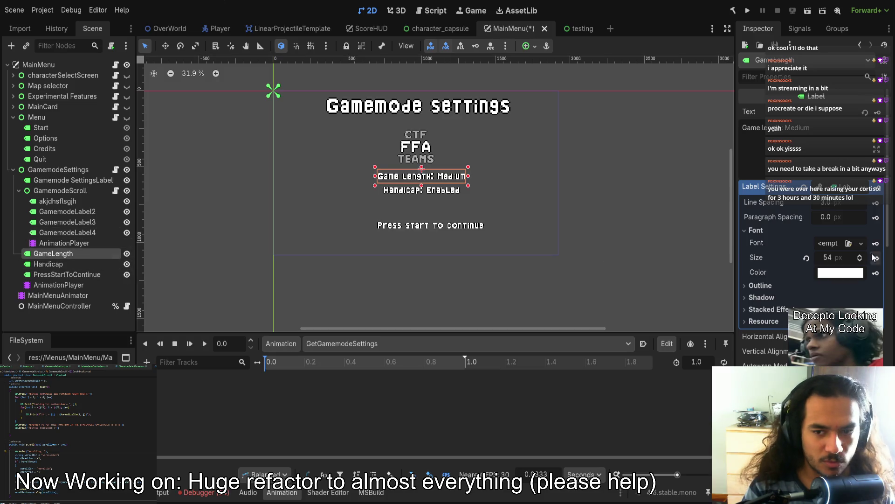
- Set Game Length's width to 596, undo the accidental move and rotation, and stretch its anchors to Full Rect
scroll(872, 257, down, 5)
scroll(814, 233, down, 5)
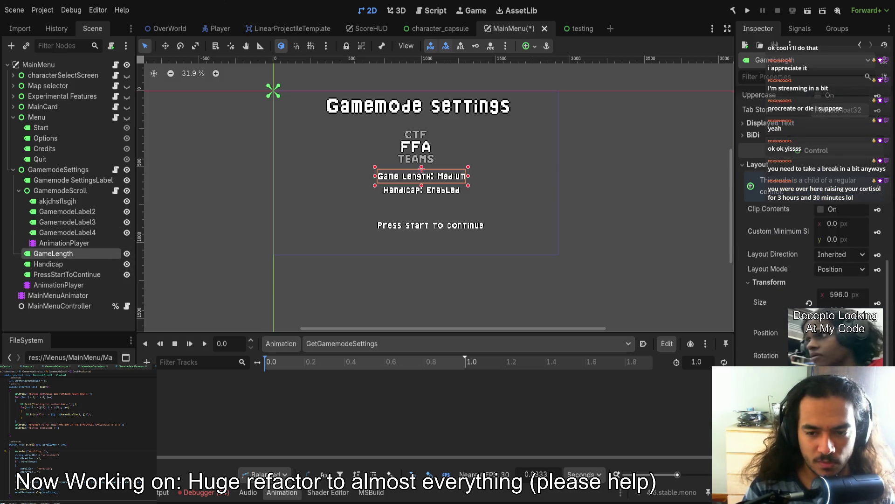
click(843, 295)
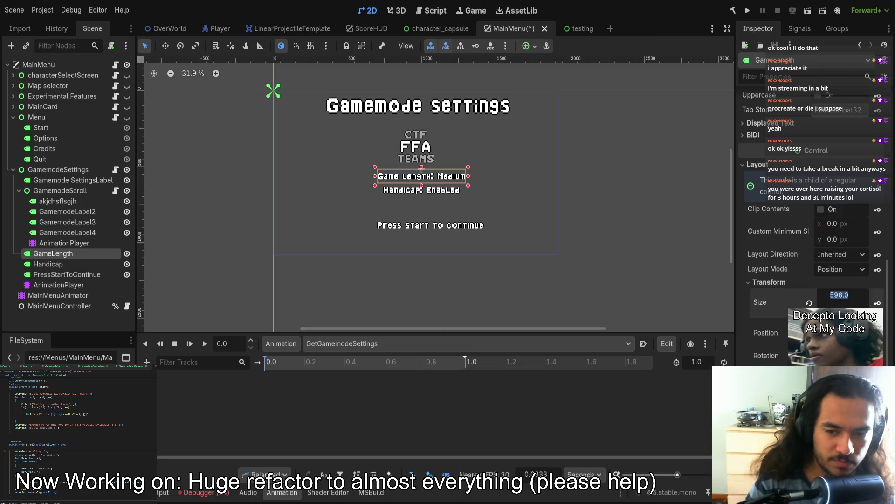
key(Return)
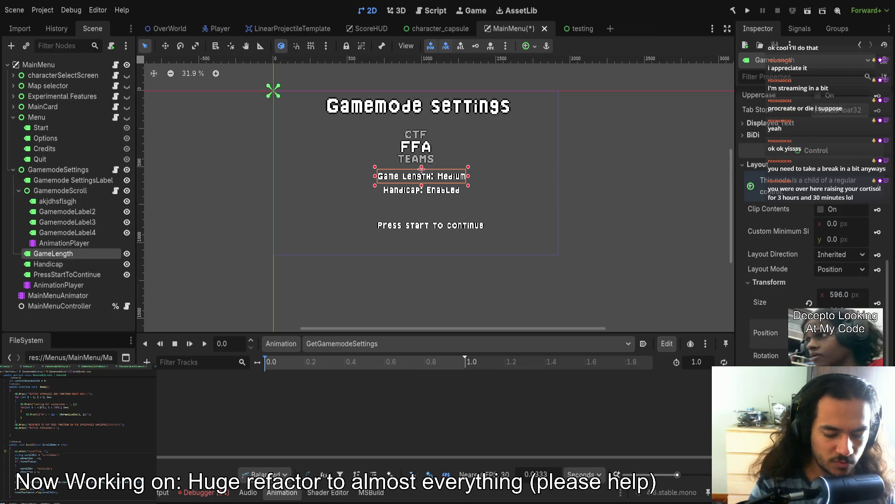
click(835, 332)
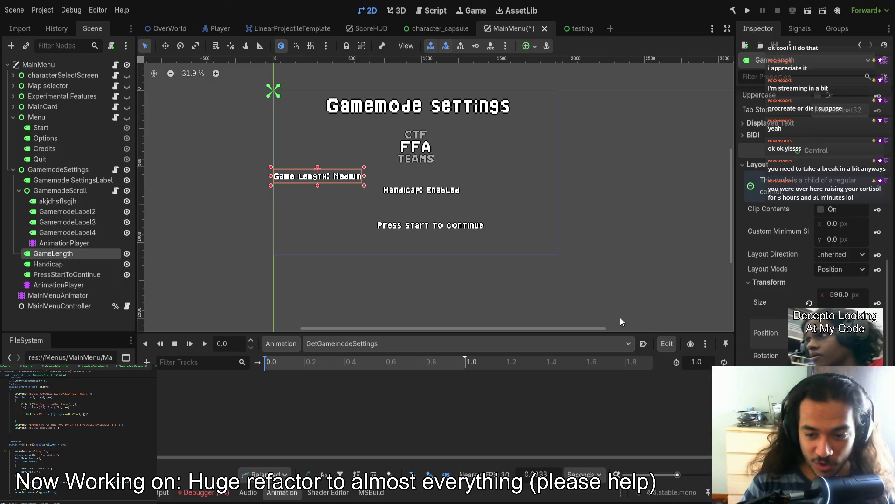
mouse_move(835, 356)
mouse_down()
mouse_move(854, 356)
mouse_move(844, 355)
mouse_up()
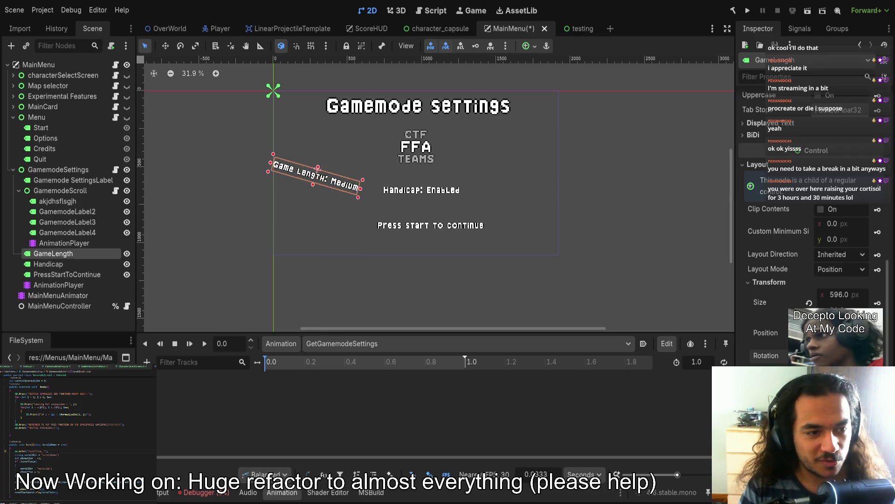
key(ctrl+z)
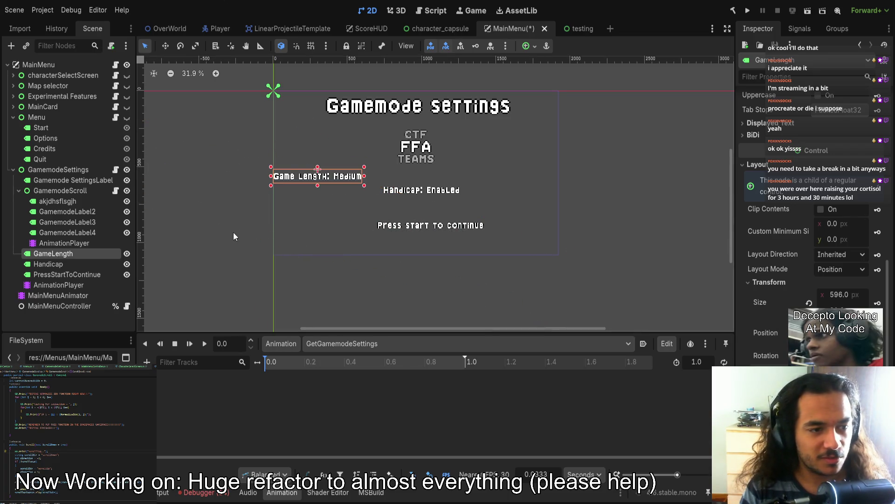
key(ctrl+z)
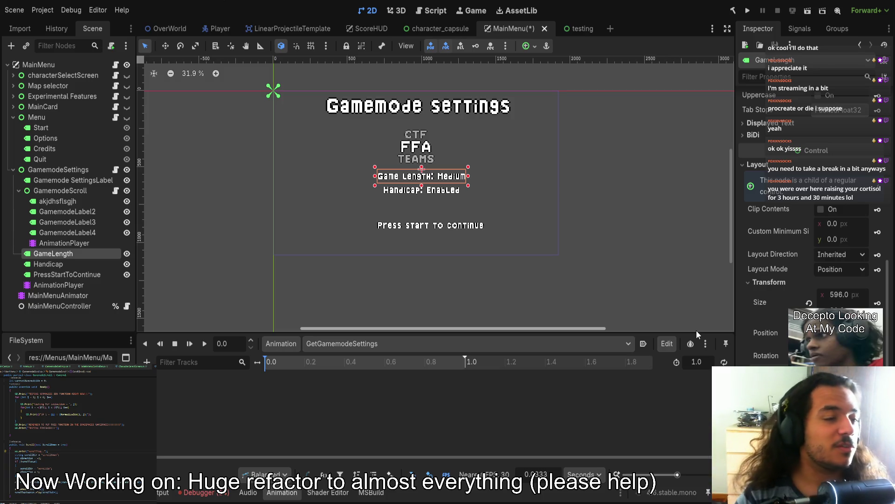
drag(280, 94, 569, 262)
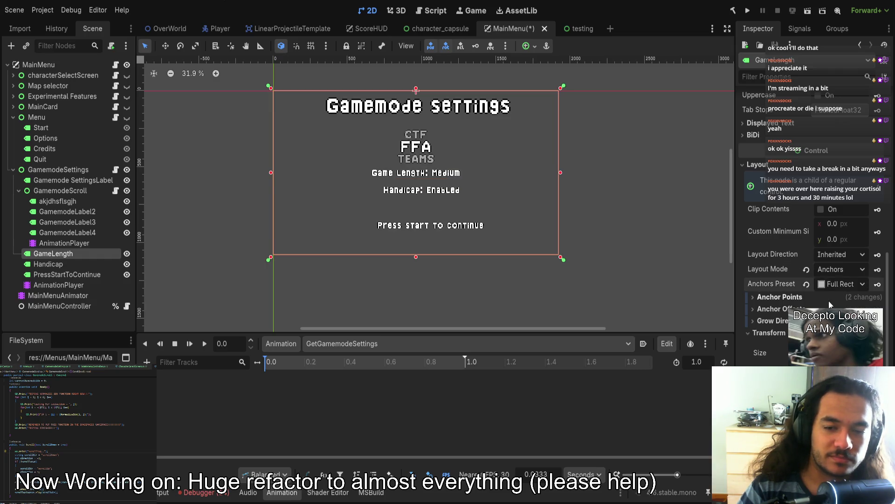
click(410, 195)
- Set the Handicap and PressStartToContinue labels to Anchors layout with the Full Rect preset
shift+click(419, 225)
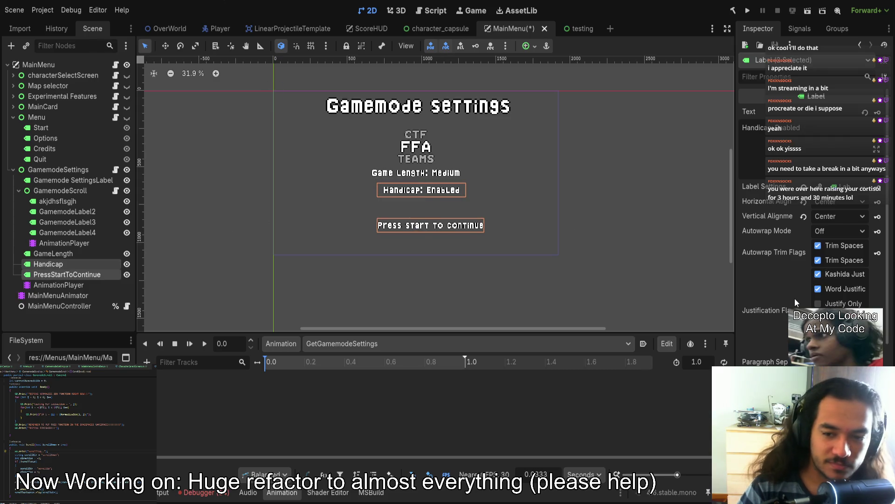
scroll(795, 299, down, 5)
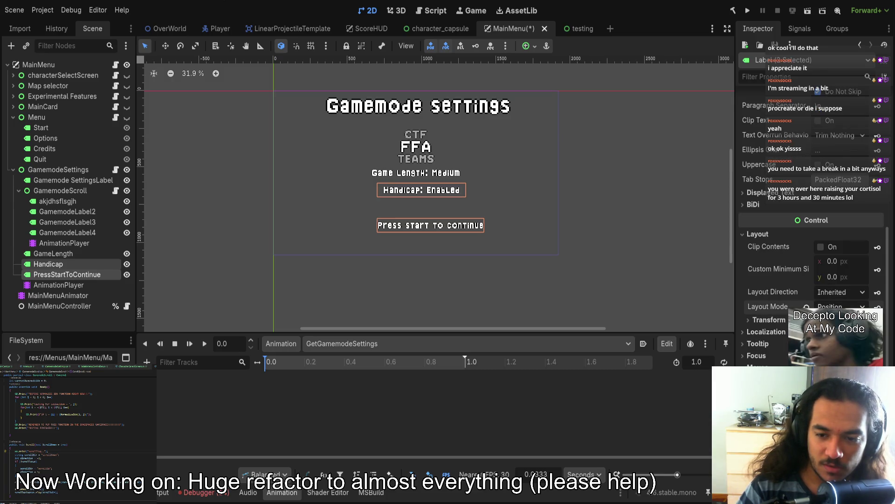
click(839, 306)
click(835, 327)
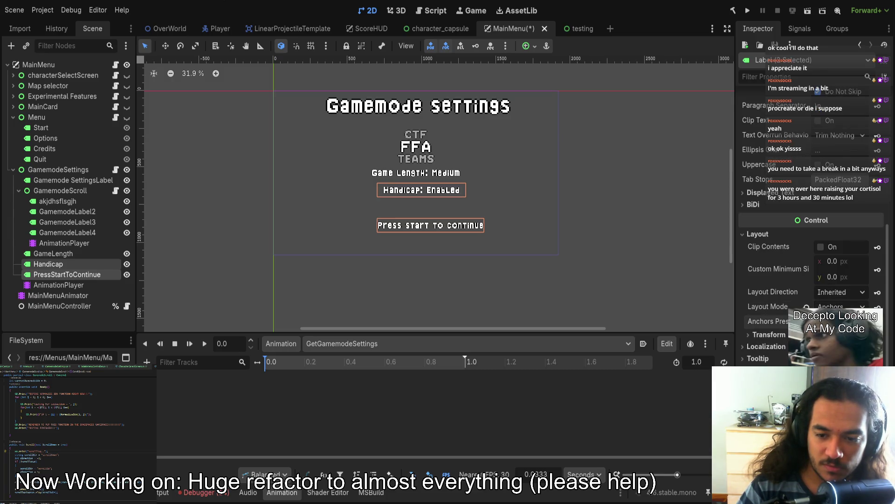
click(830, 461)
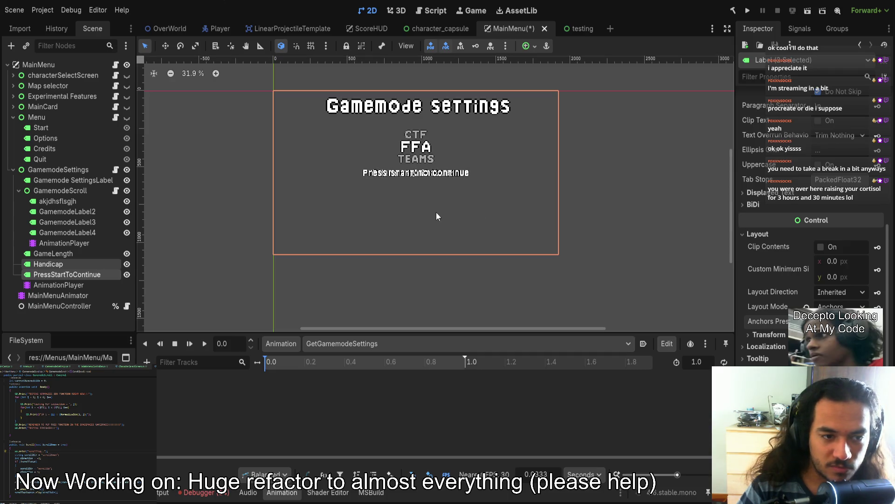
- Move the Handicap label down 154 px and the Game Length label down 69 px
click(73, 262)
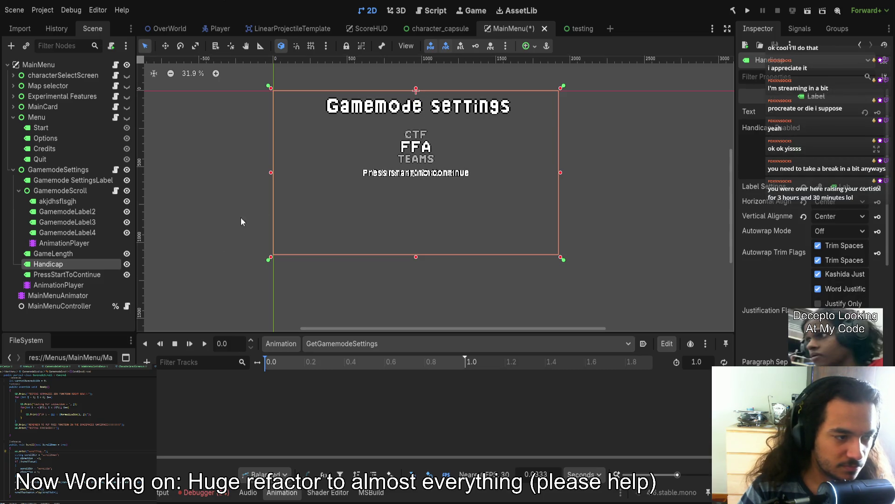
click(70, 254)
click(80, 264)
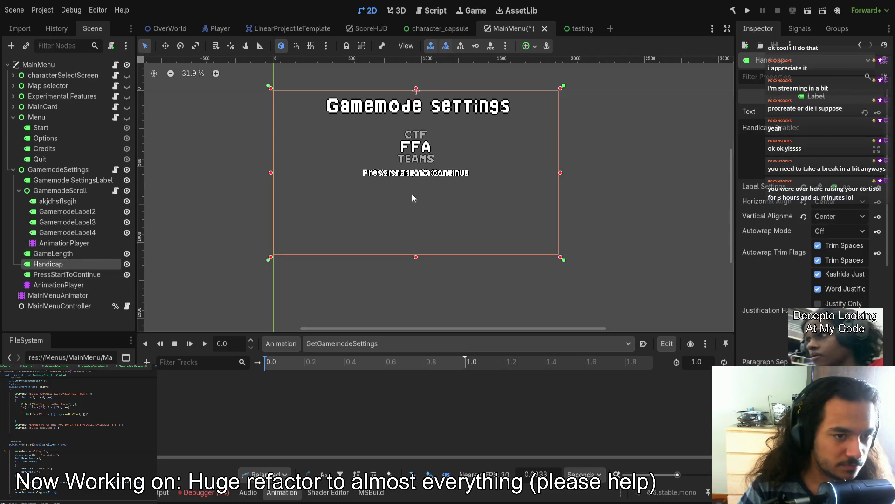
drag(417, 107, 415, 161)
click(81, 275)
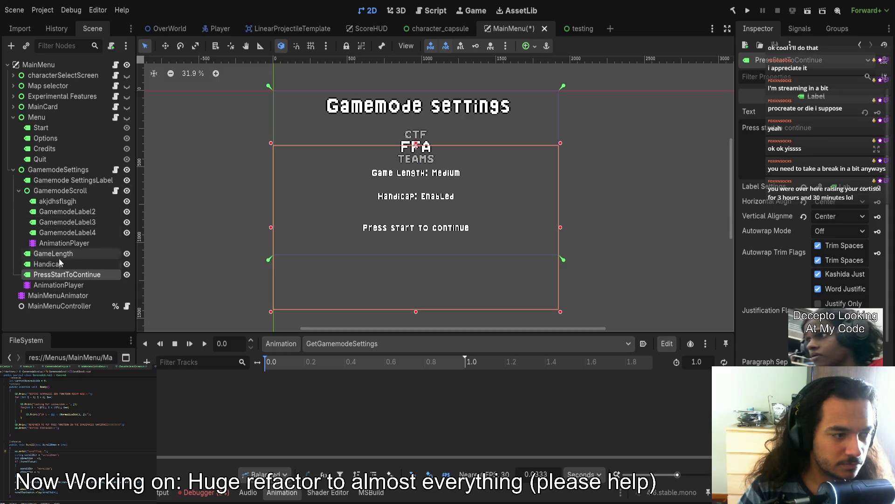
click(63, 254)
drag(417, 106, 415, 113)
- Move the GamemodeScroll mode list down 50 px and save the MainMenu scene
click(56, 191)
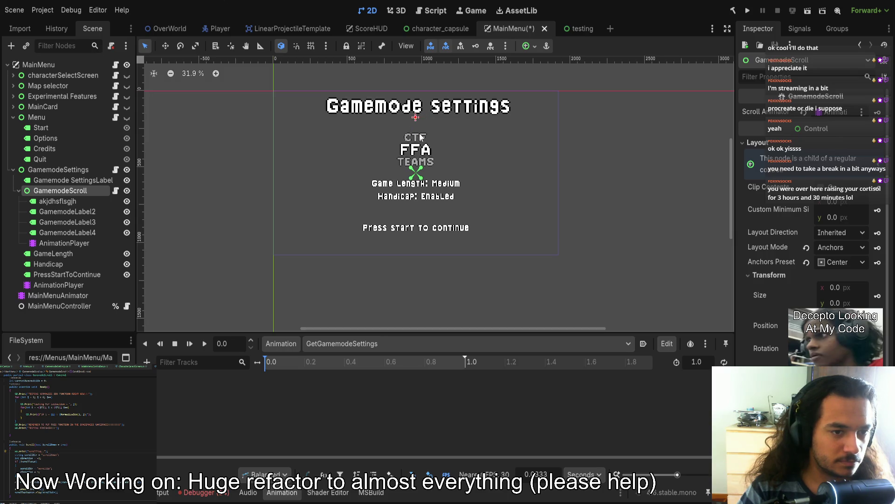
drag(418, 128, 402, 133)
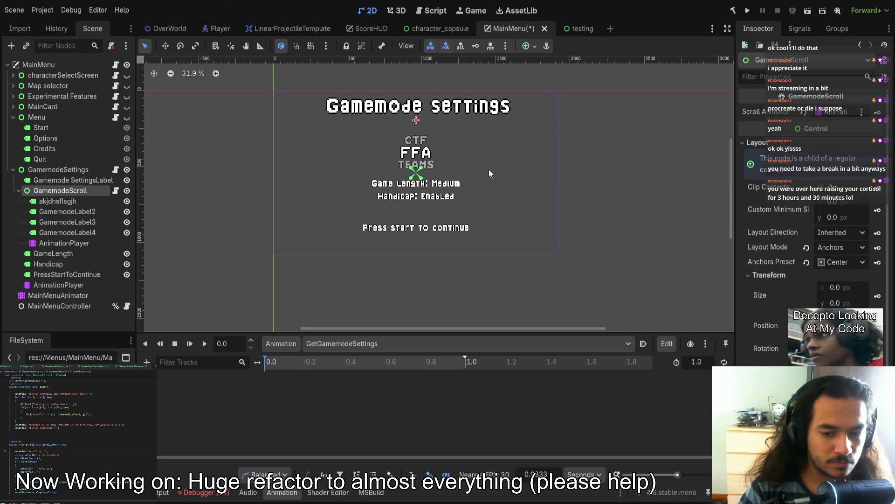
click(685, 234)
key(ctrl+s)
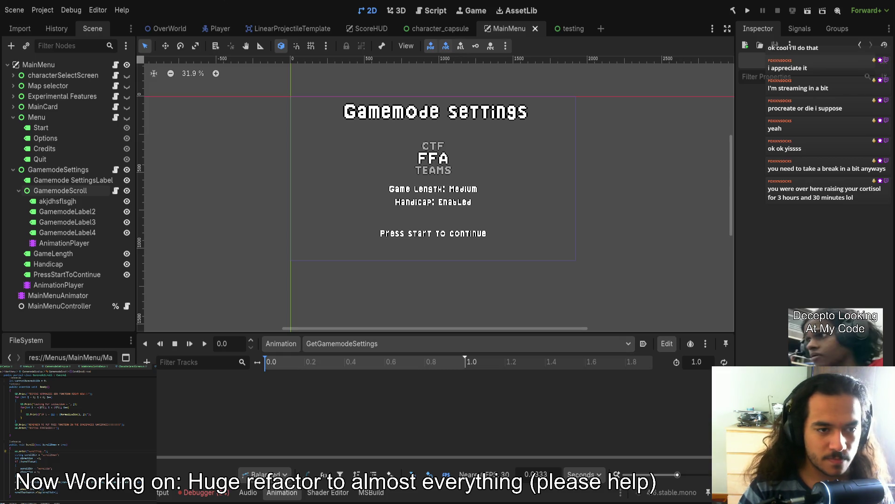
- Select the five nodes from Gamemode SettingsLabel to PressStartToContinue and insert position keyframes
click(59, 191)
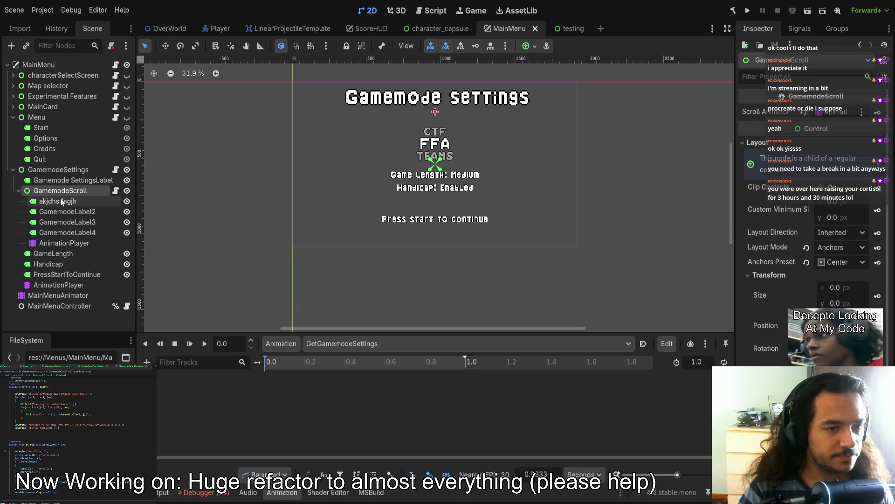
click(58, 201)
click(18, 191)
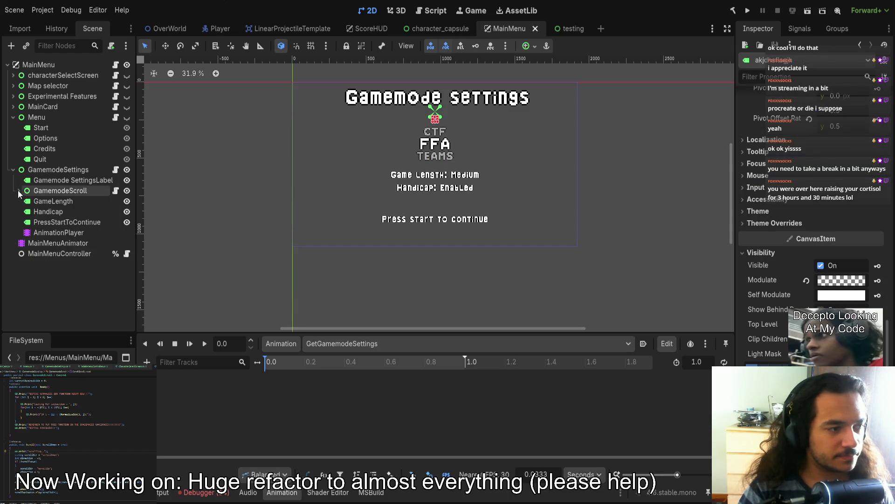
click(49, 181)
click(47, 232)
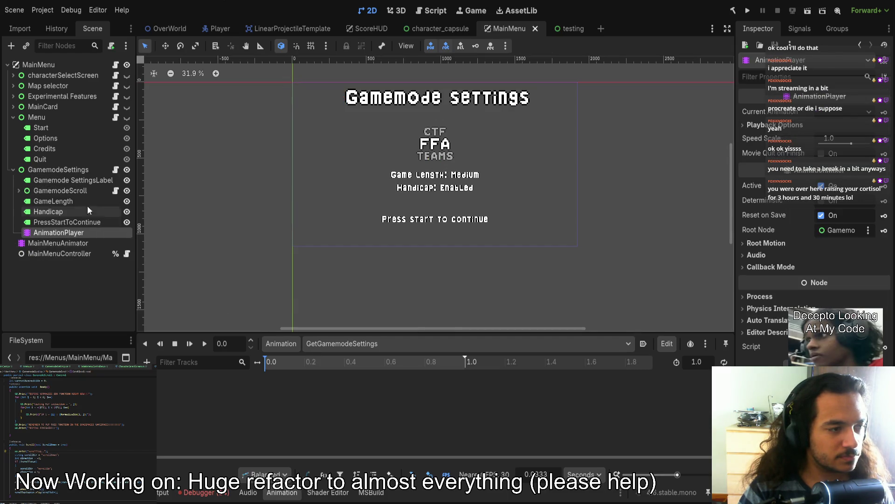
click(59, 181)
shift+click(51, 222)
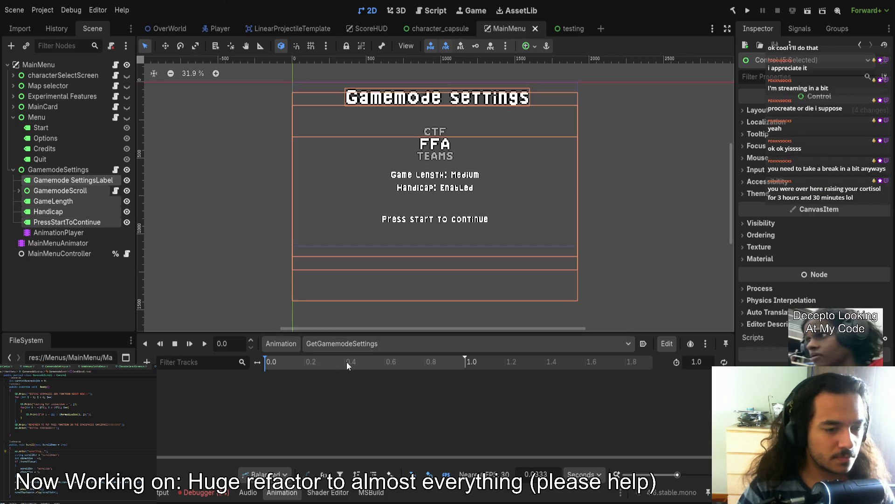
click(757, 110)
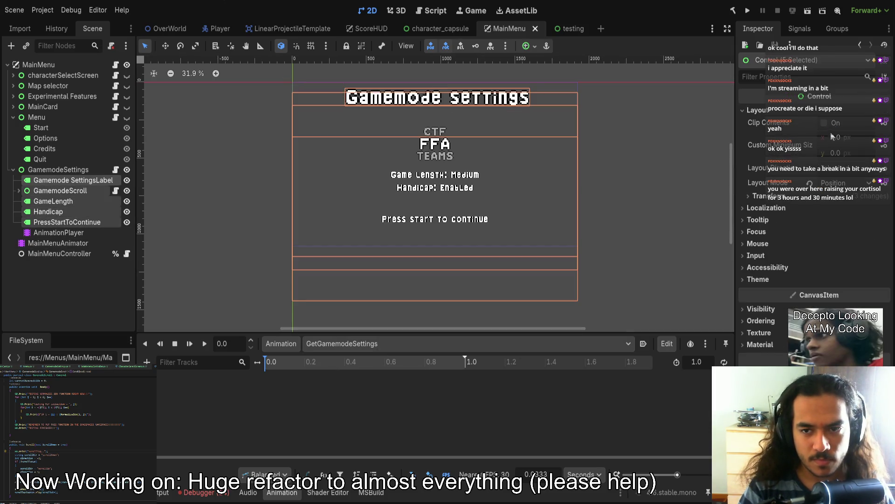
click(797, 202)
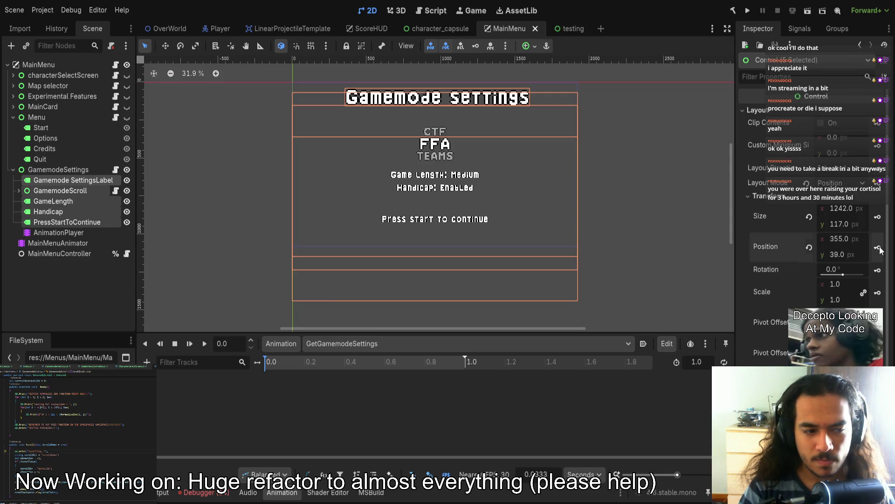
key(Insert)
- Delete the position:y tracks of all five nodes, keeping only position:x
mouse_move(393, 332)
mouse_down()
mouse_move(393, 126)
mouse_move(393, 188)
mouse_up()
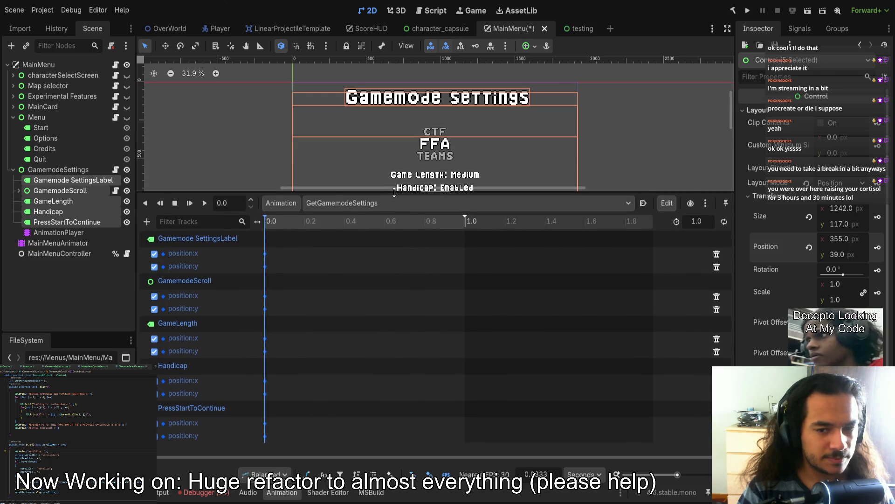
click(717, 267)
click(717, 295)
click(717, 325)
click(717, 355)
click(717, 383)
- Move the five labels off-screen to the right as their starting position
drag(367, 192, 365, 313)
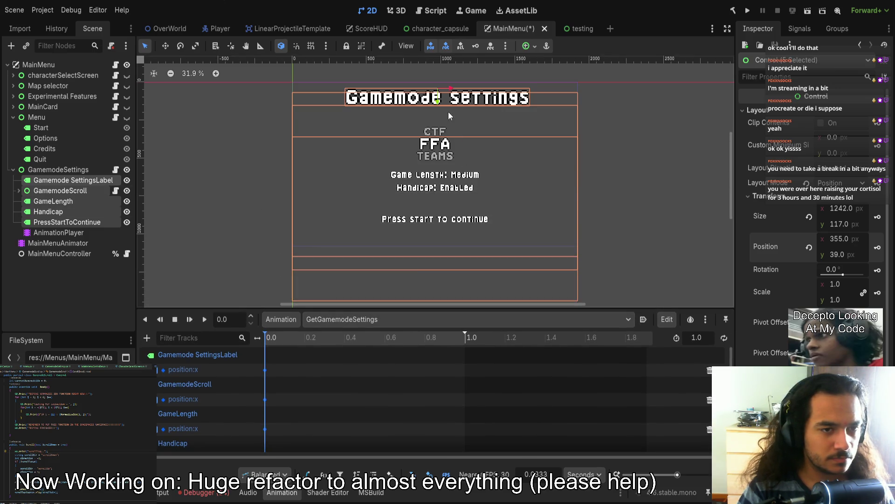
drag(450, 93, 738, 101)
scroll(586, 138, right, 2)
scroll(560, 154, down, 2)
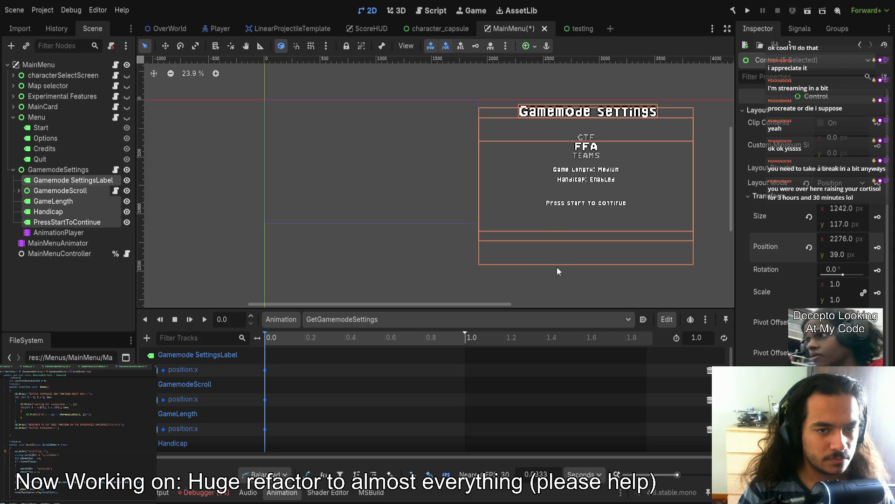
drag(602, 105, 565, 106)
scroll(555, 144, up, 1)
scroll(555, 143, up, 2)
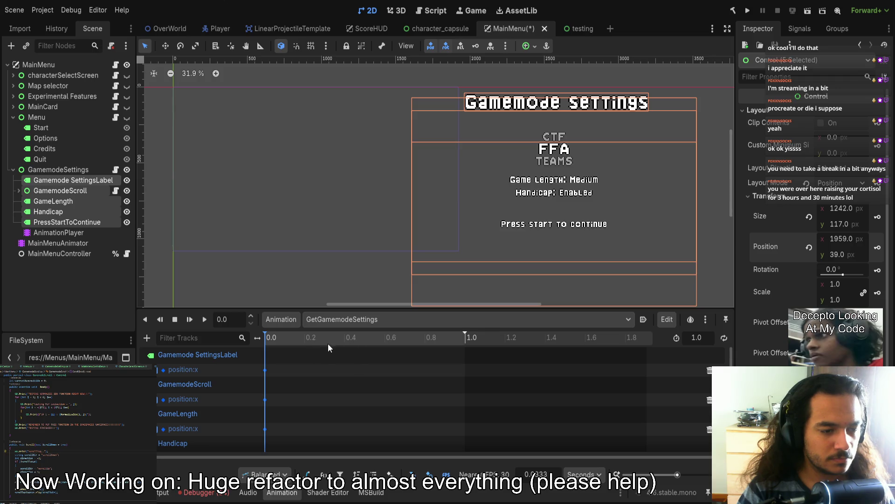
- Bring the labels back into view at 1.0 and insert their end keyframes
drag(313, 336, 465, 338)
drag(334, 95, 609, 136)
scroll(583, 154, right, 2)
drag(492, 217, 458, 200)
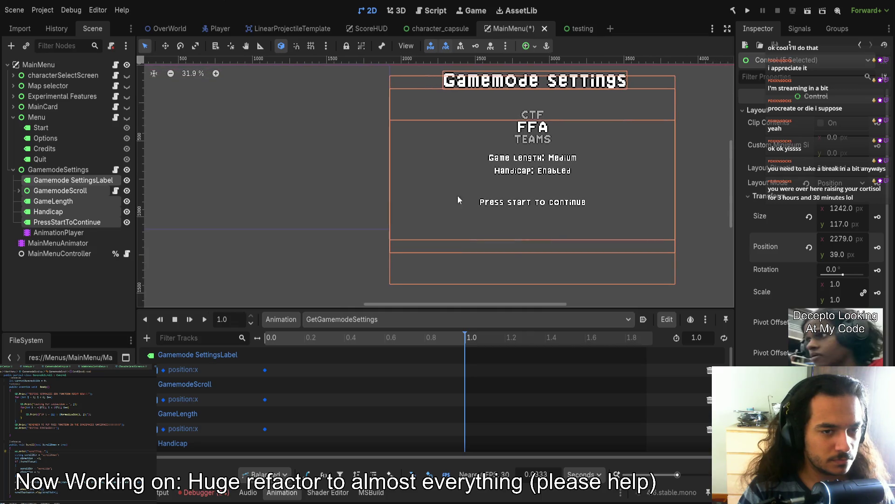
key(Insert)
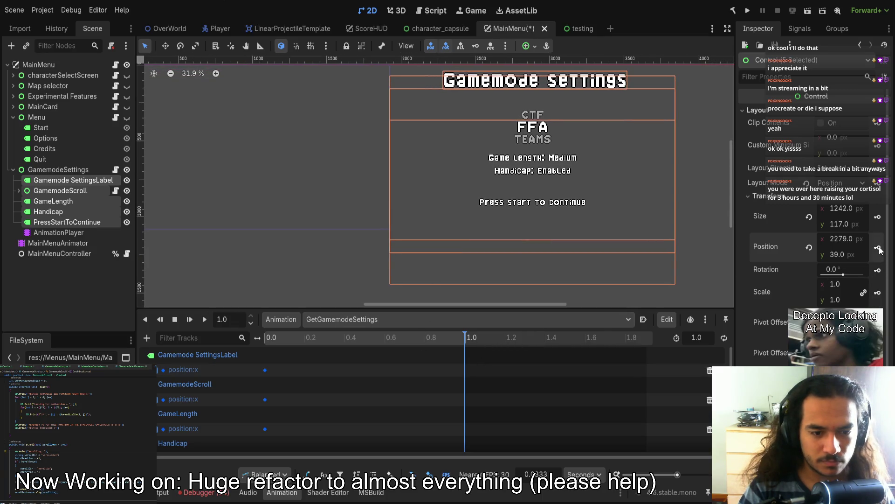
key(Escape)
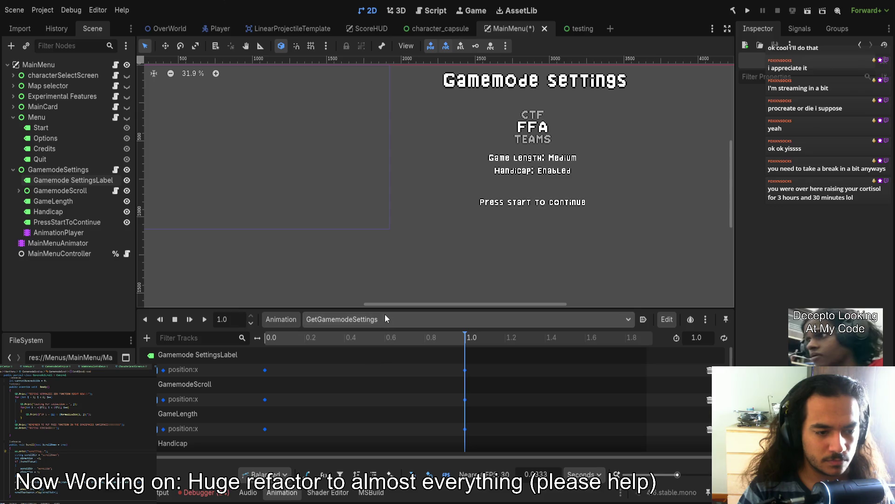
- Stagger the end keyframes, delaying the Handicap and Press Start keys by a frame
mouse_move(381, 309)
mouse_down()
mouse_move(381, 159)
mouse_move(382, 170)
mouse_up()
mouse_move(515, 408)
mouse_down()
mouse_move(462, 232)
mouse_move(332, 232)
mouse_move(341, 231)
mouse_move(250, 335)
mouse_move(267, 362)
mouse_move(270, 352)
mouse_up()
mouse_move(369, 376)
mouse_down()
mouse_move(261, 298)
mouse_move(269, 289)
mouse_move(283, 298)
mouse_up()
mouse_move(349, 356)
mouse_down()
mouse_move(265, 318)
mouse_move(289, 354)
mouse_move(344, 348)
mouse_move(361, 381)
mouse_up()
- Preview the slide-in by scrubbing to 0.5 and 0.7 and replaying it from the start
mouse_move(340, 205)
mouse_down()
mouse_move(250, 209)
mouse_move(390, 219)
mouse_up()
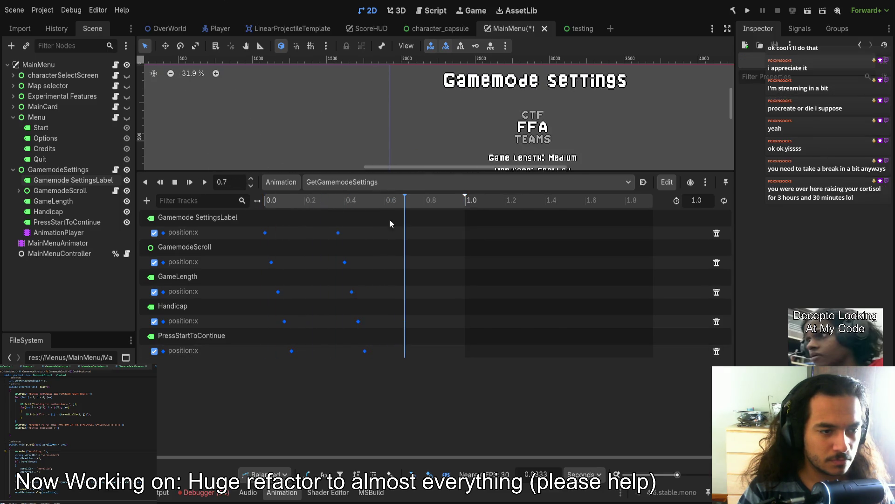
drag(390, 173, 394, 224)
mouse_move(394, 418)
mouse_down()
mouse_move(332, 290)
mouse_move(340, 284)
mouse_up()
click(275, 252)
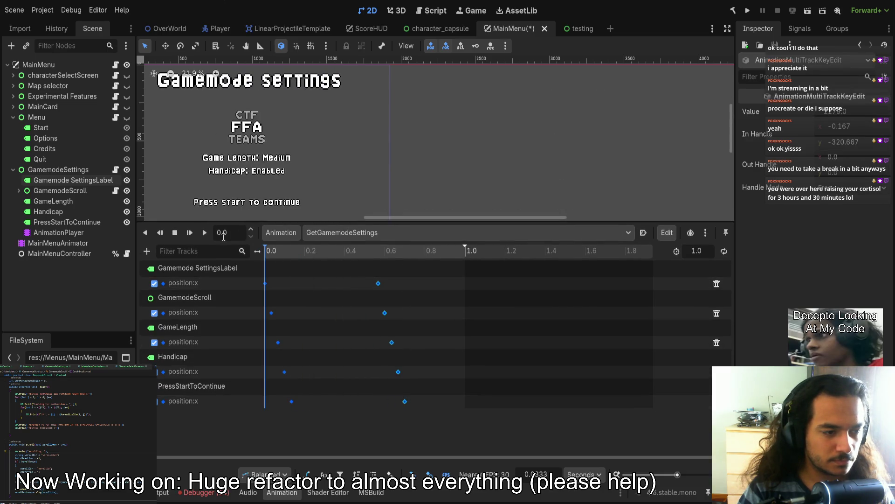
click(203, 233)
drag(329, 248, 279, 248)
click(208, 233)
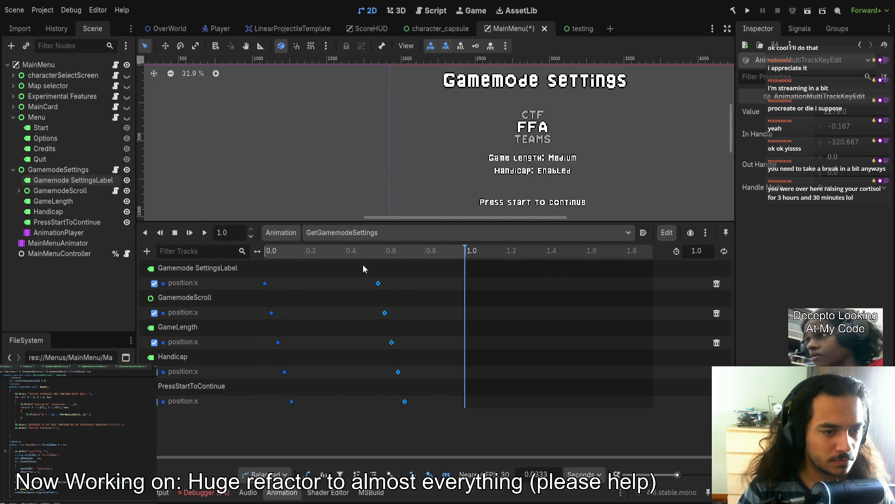
drag(368, 253, 266, 251)
click(201, 232)
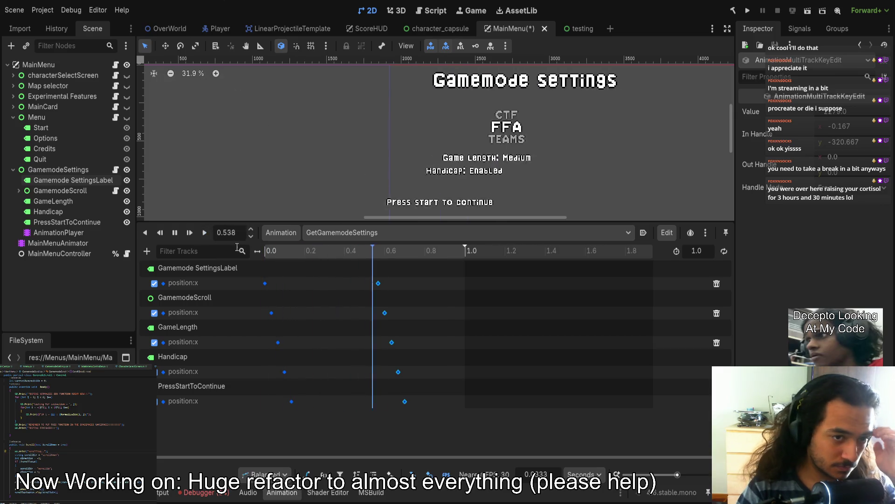
mouse_move(446, 220)
mouse_down()
mouse_move(444, 244)
mouse_move(443, 223)
mouse_up()
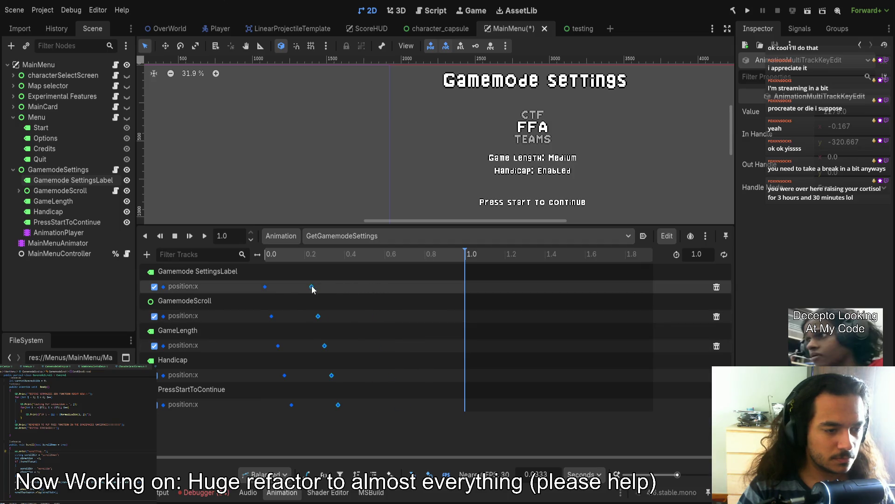
- Shift all label keyframes about 0.2 s earlier and push the ending keys to about 0.77 s
mouse_move(276, 298)
mouse_down()
mouse_move(295, 426)
mouse_move(254, 271)
mouse_move(385, 286)
mouse_move(318, 420)
mouse_up()
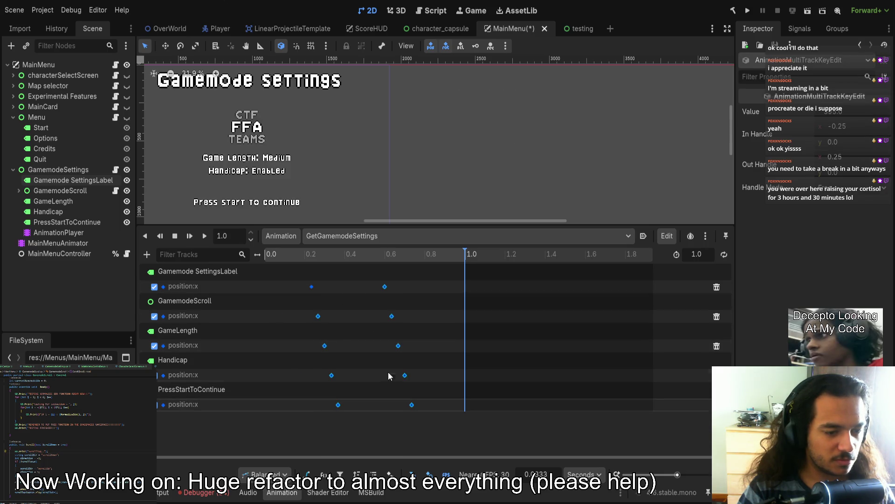
drag(434, 421, 281, 270)
drag(309, 285, 267, 282)
mouse_move(395, 440)
mouse_down()
mouse_move(328, 281)
mouse_move(358, 285)
mouse_up()
click(205, 235)
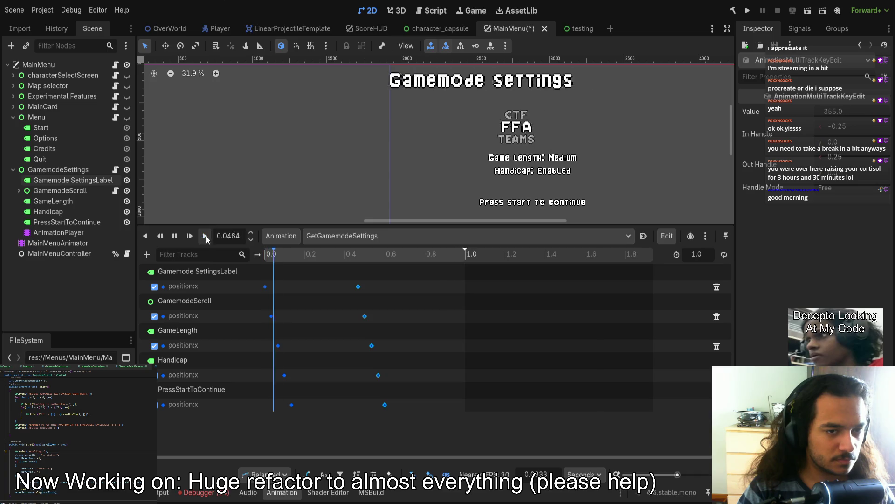
drag(359, 286, 419, 286)
drag(342, 255, 265, 256)
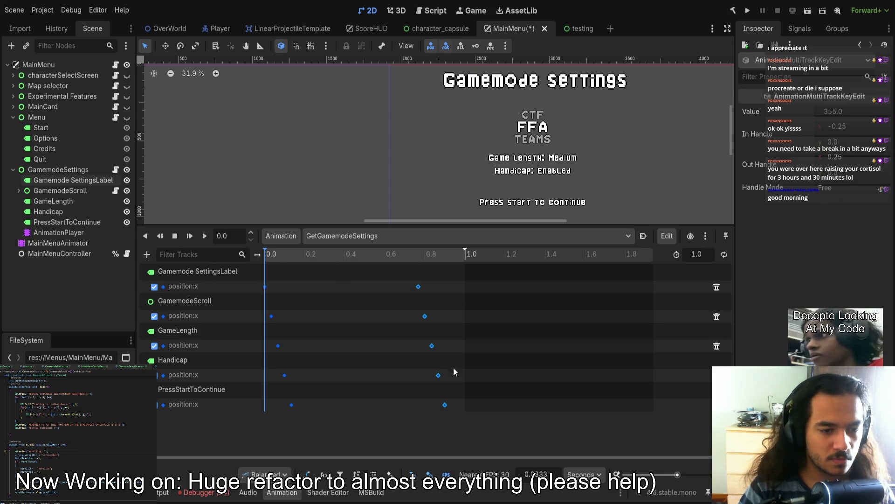
drag(405, 437, 241, 274)
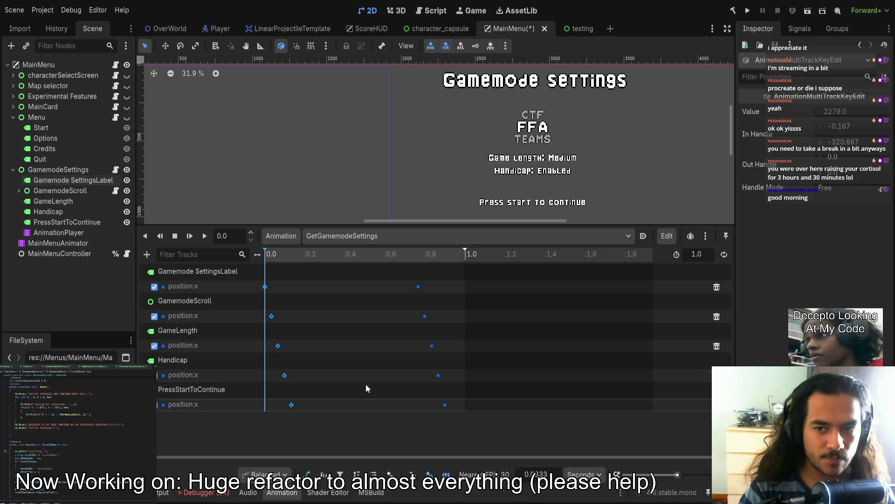
click(851, 127)
text(-25)
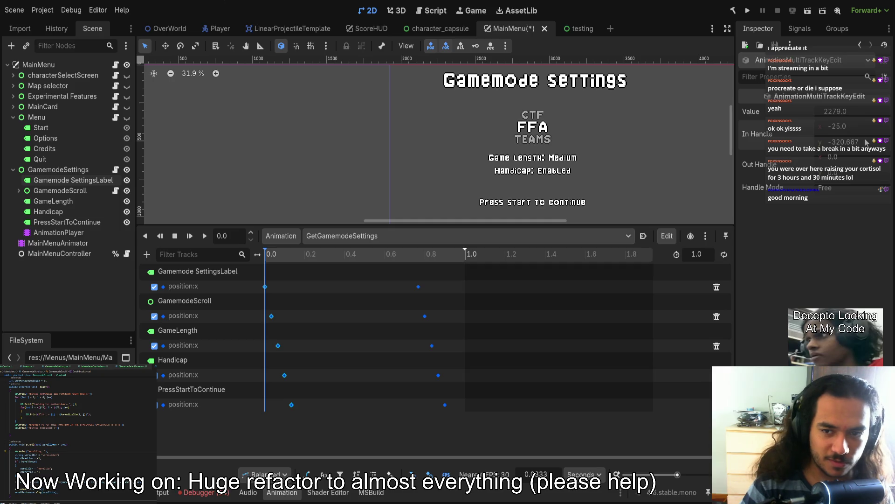
- Set the selected keyframes' In Handle y to 0 and Out Handle x to 2
key(shift+Tab)
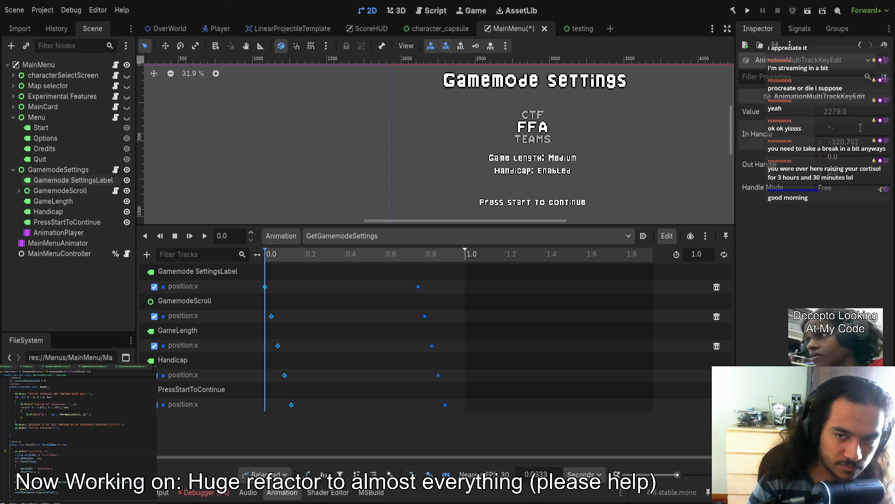
click(844, 142)
text(0)
key(Return)
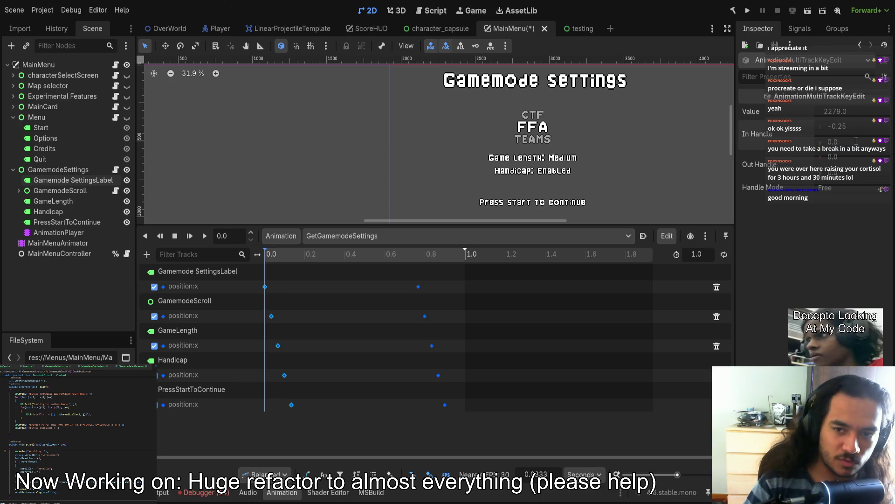
click(847, 157)
text(25)
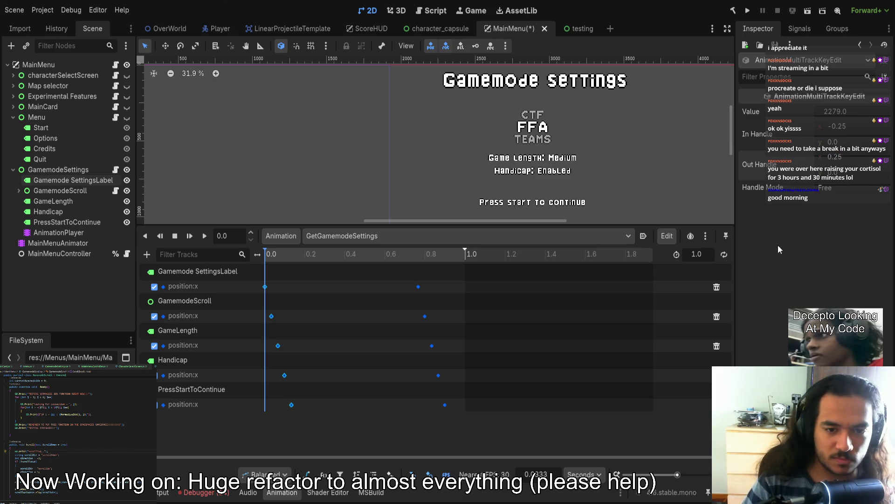
- Replay the GetGamemodeSettings animation to check the easing, then switch it to ping-pong looping
drag(497, 417, 386, 253)
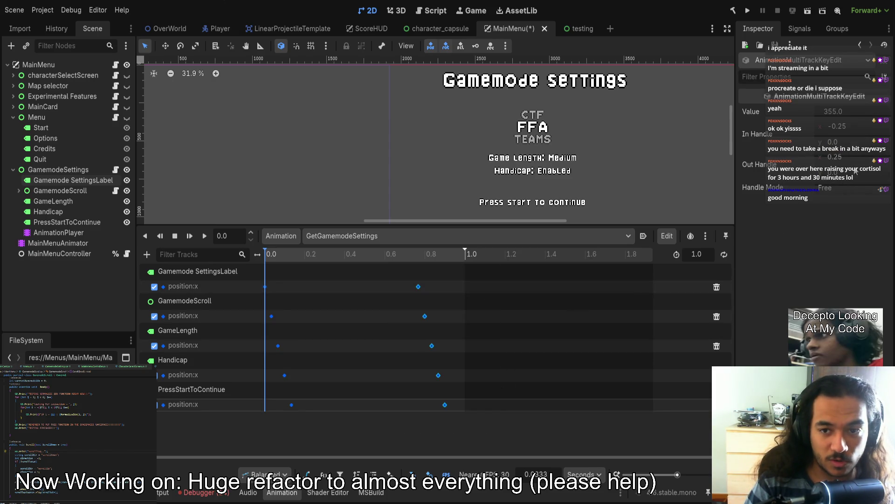
click(318, 361)
drag(340, 442, 267, 303)
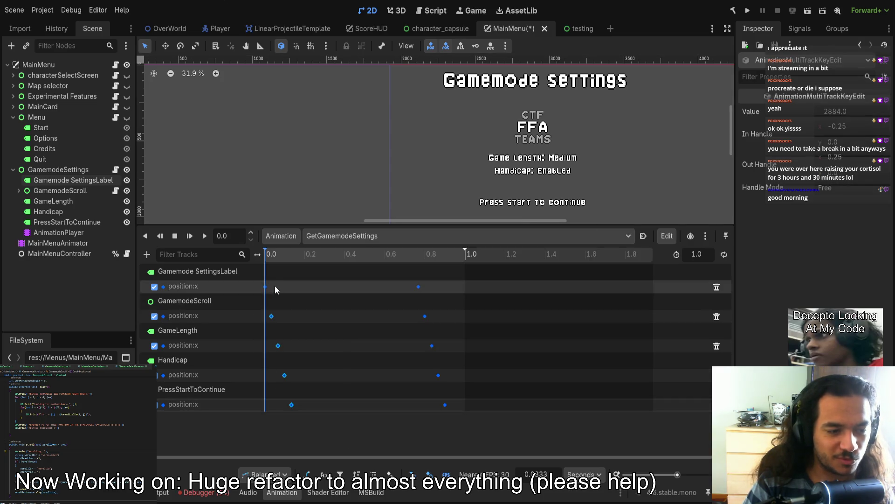
click(204, 235)
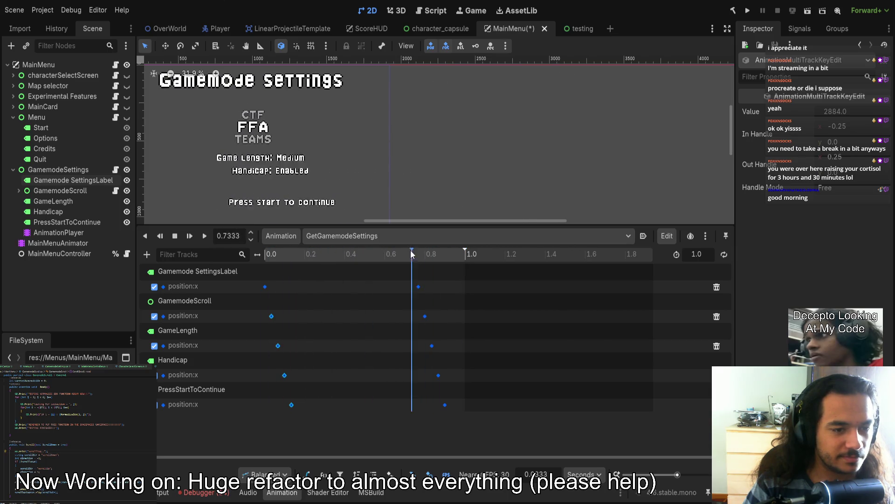
click(444, 256)
drag(444, 256, 232, 245)
click(205, 236)
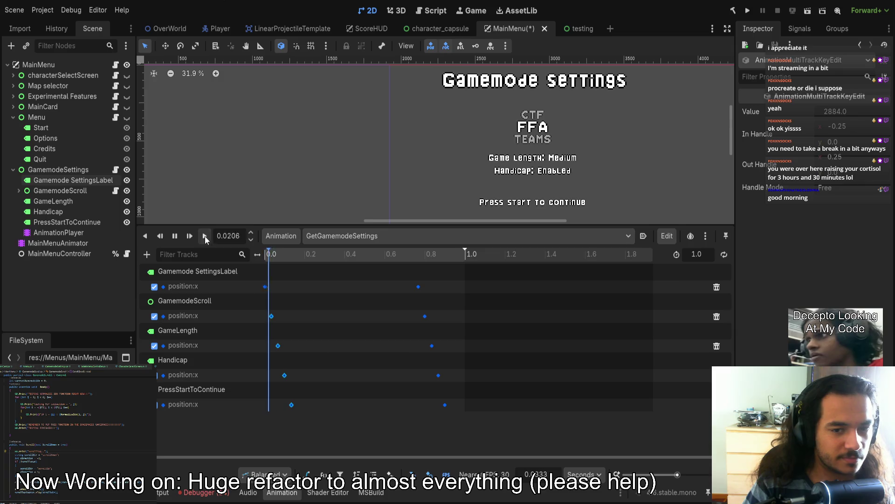
click(724, 254)
- Select MainMenuAnimator and play MenuGoAway and MainCardPressedAnyKey in turn, finishing on MenuGoAway
scroll(459, 163, down, 5)
click(58, 243)
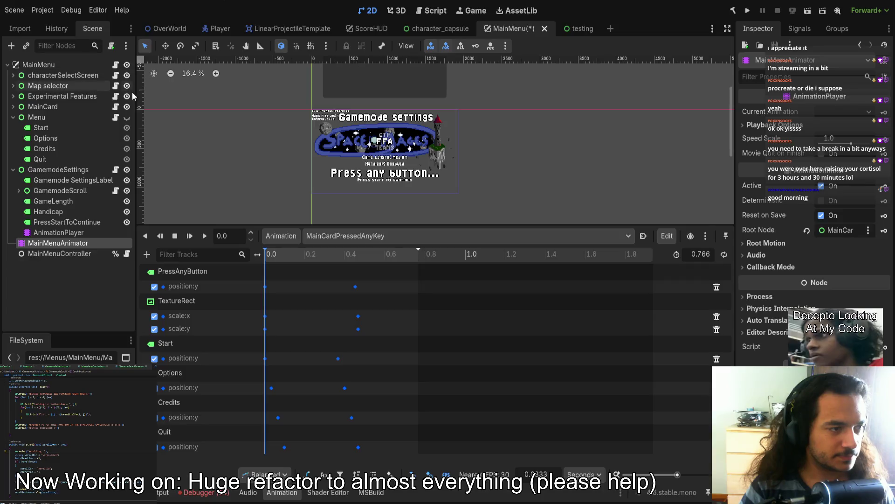
click(338, 236)
click(370, 266)
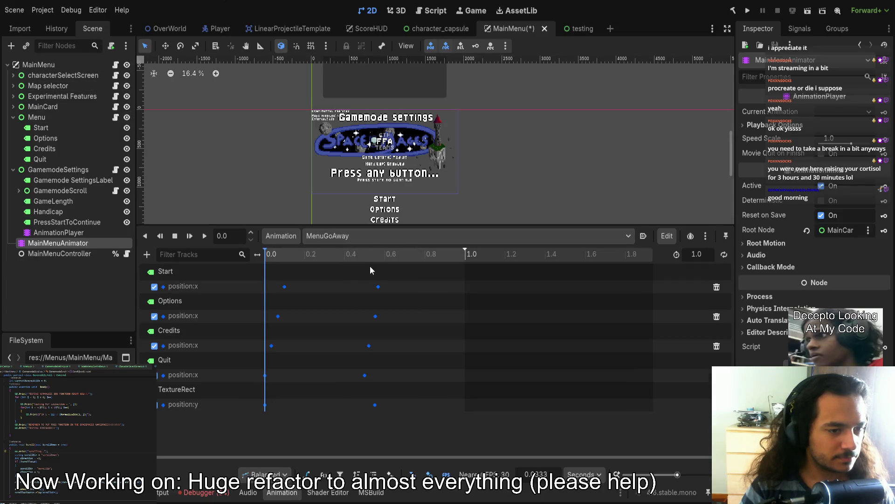
click(205, 235)
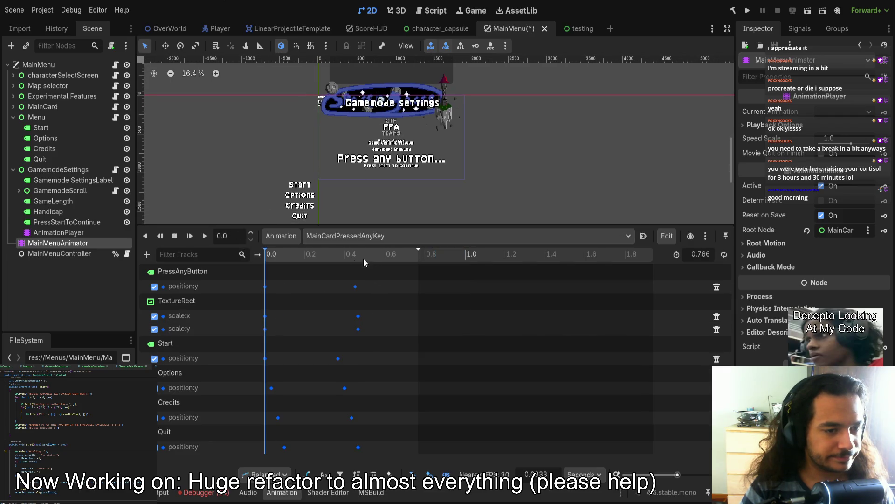
click(203, 236)
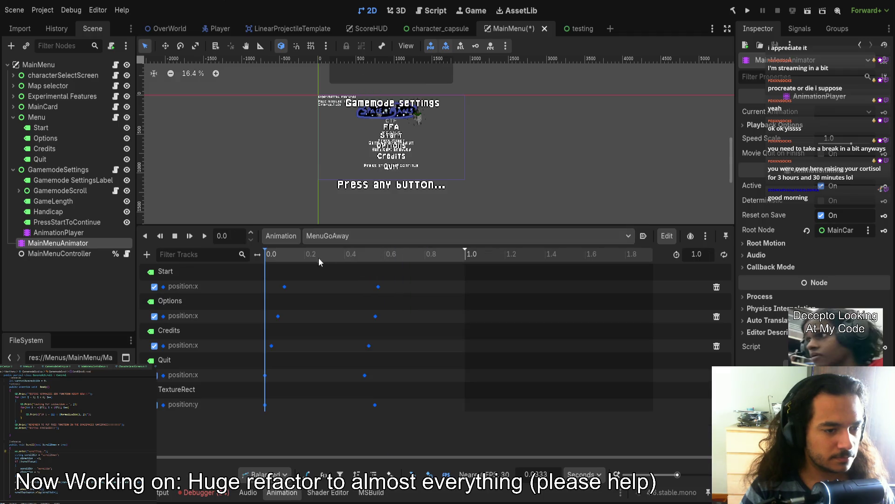
click(205, 236)
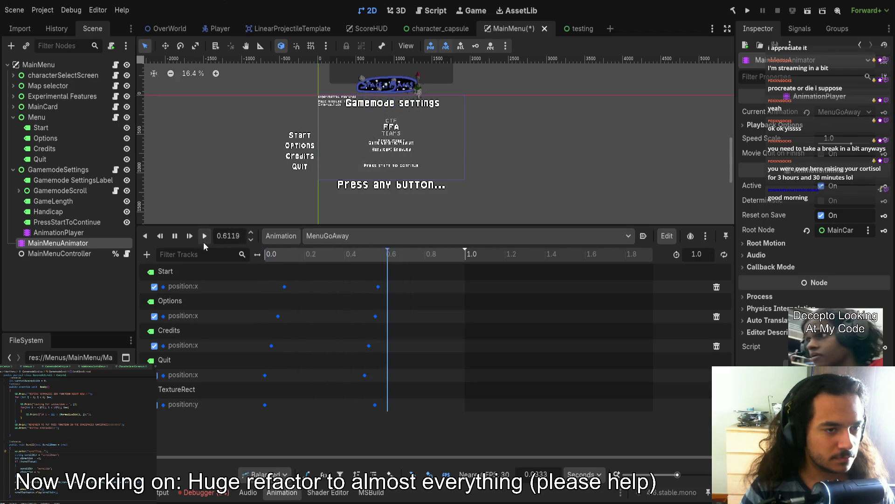
scroll(437, 158, up, 5)
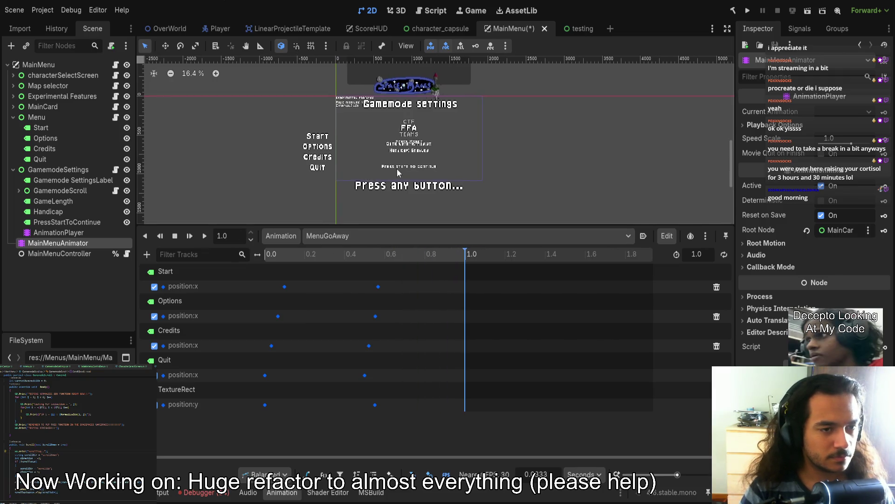
scroll(437, 159, up, 3)
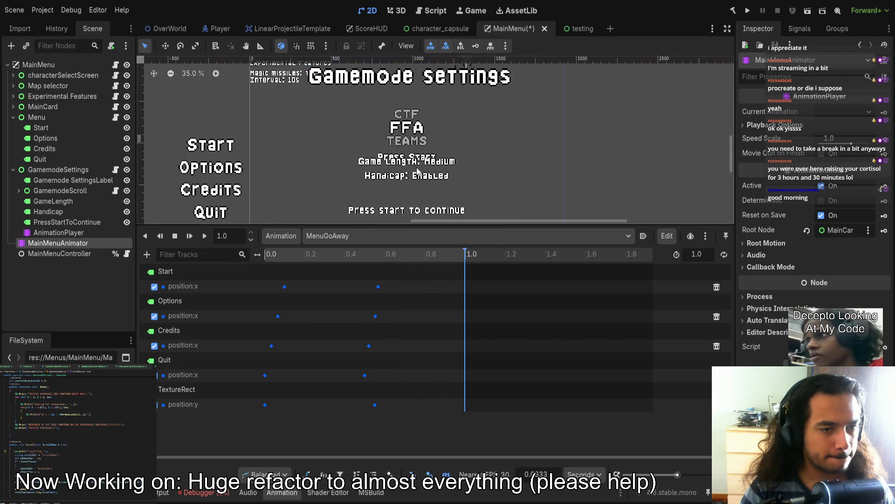
scroll(410, 147, down, 3)
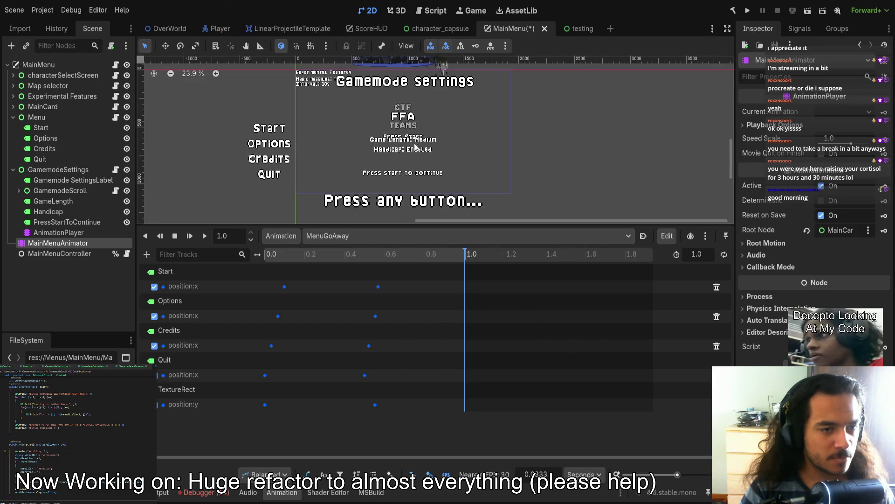
- Look through the MainCard labels, briefly hiding and re-showing PressStartToContinue
click(406, 138)
key(shift+f)
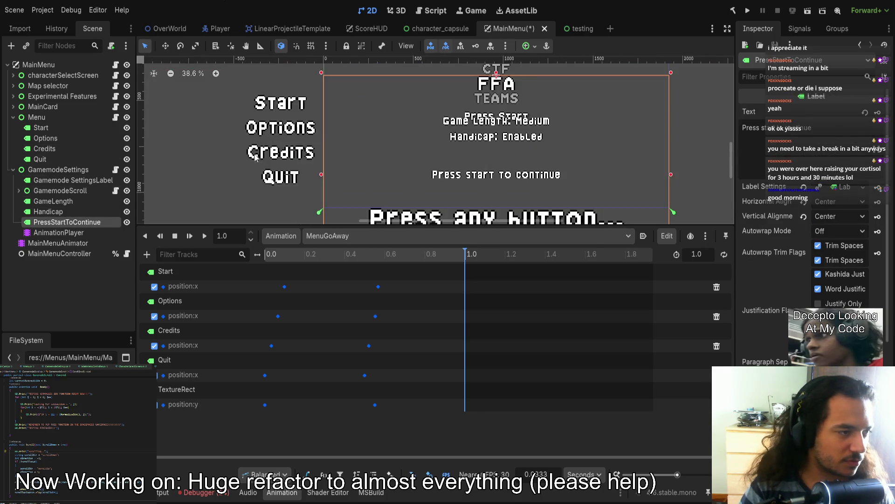
click(63, 128)
click(58, 140)
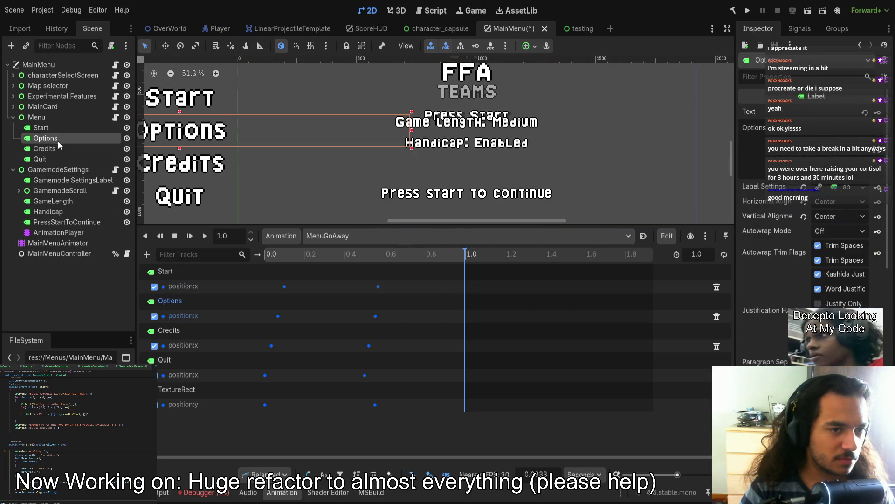
click(13, 117)
click(42, 106)
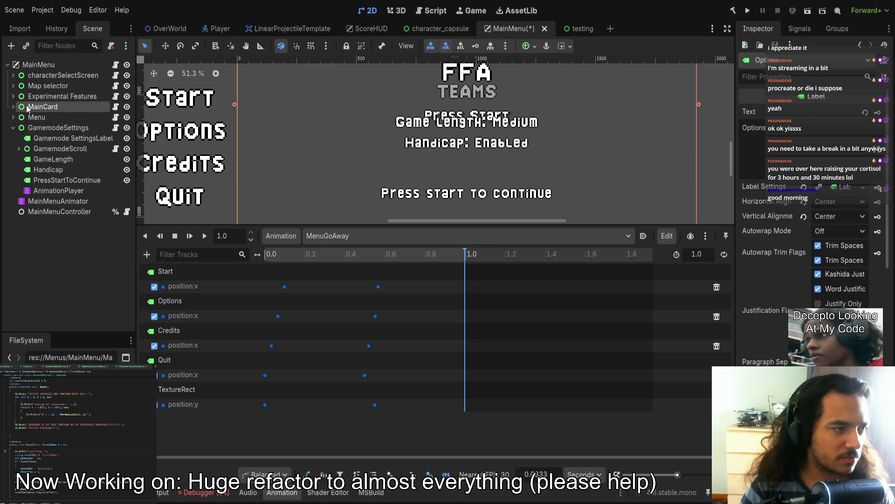
click(13, 106)
click(52, 128)
scroll(391, 176, down, 3)
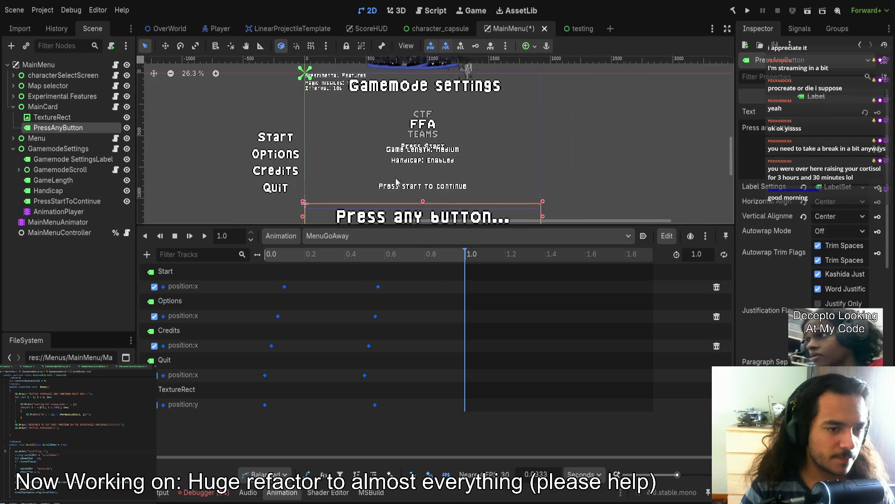
click(58, 202)
click(130, 202)
click(130, 202)
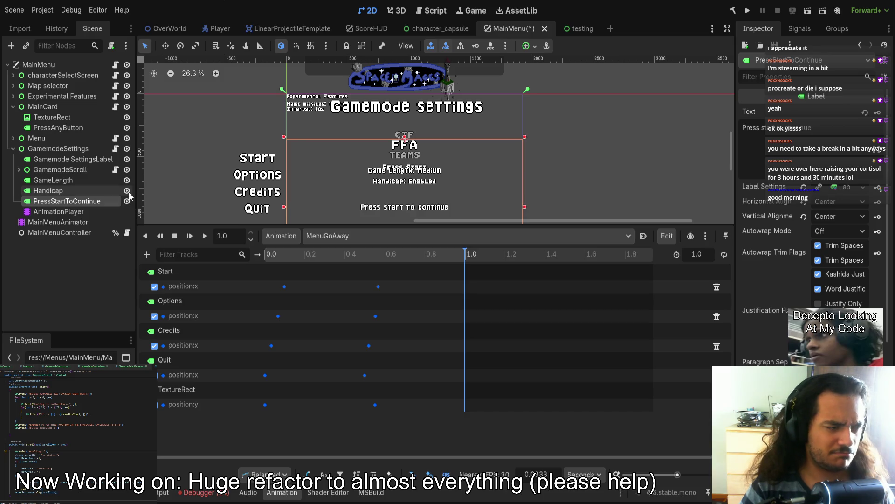
- Hide the Experimental Features text and delete characterSelectScreen's Press Start label
click(12, 150)
click(13, 107)
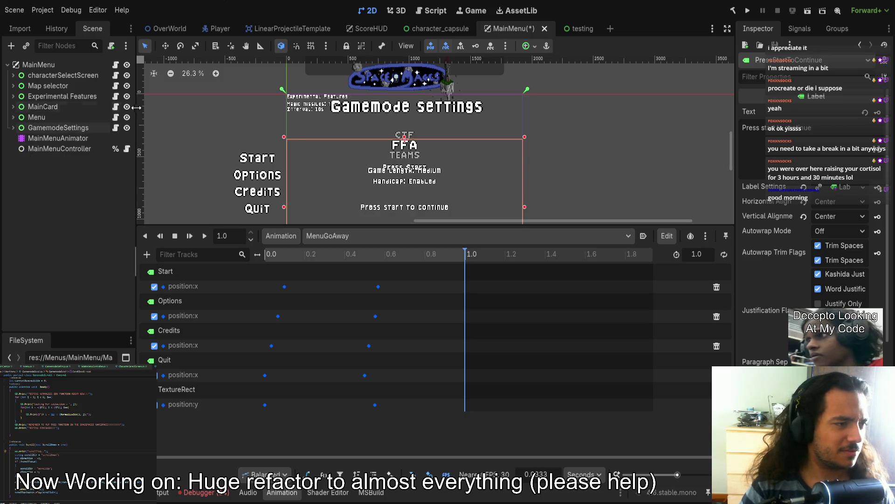
click(126, 96)
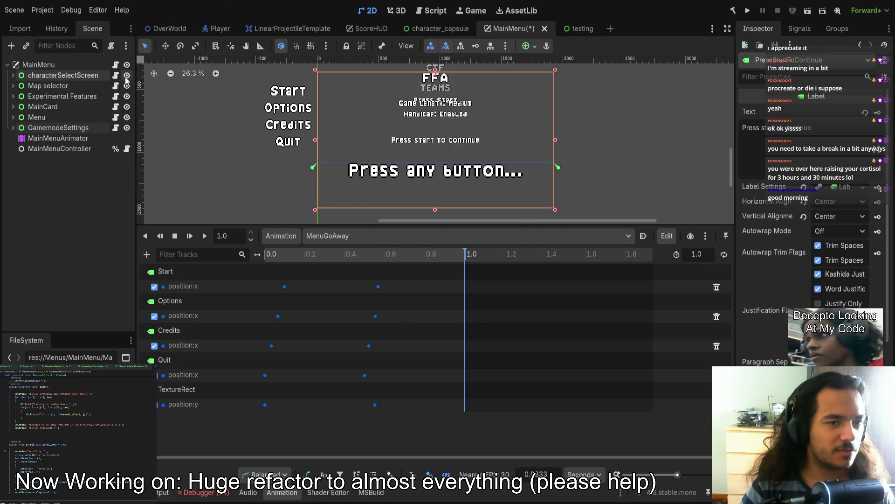
click(13, 75)
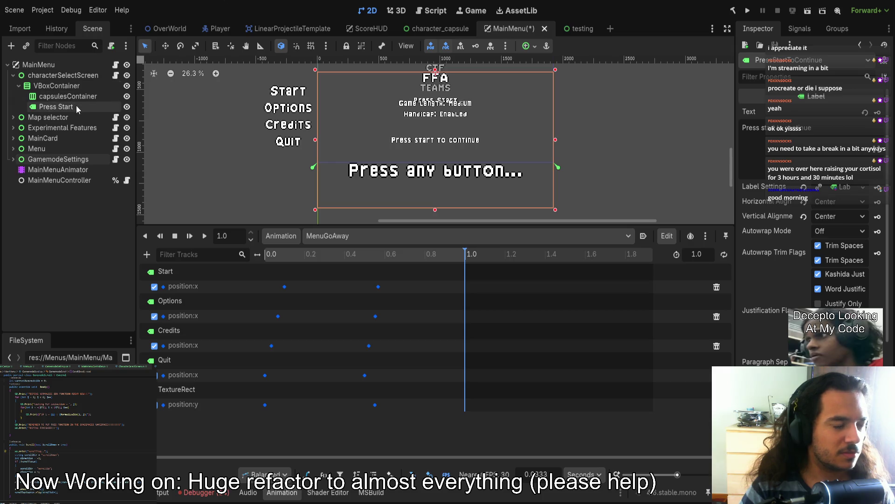
click(95, 107)
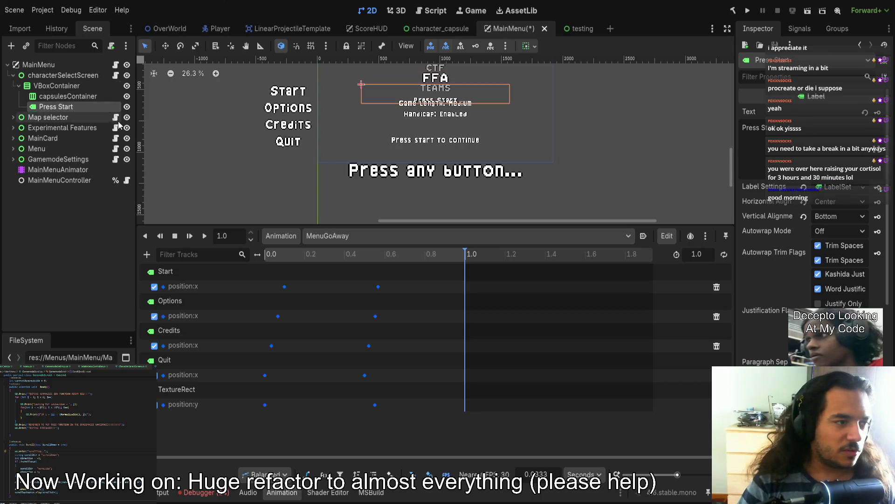
key(Delete)
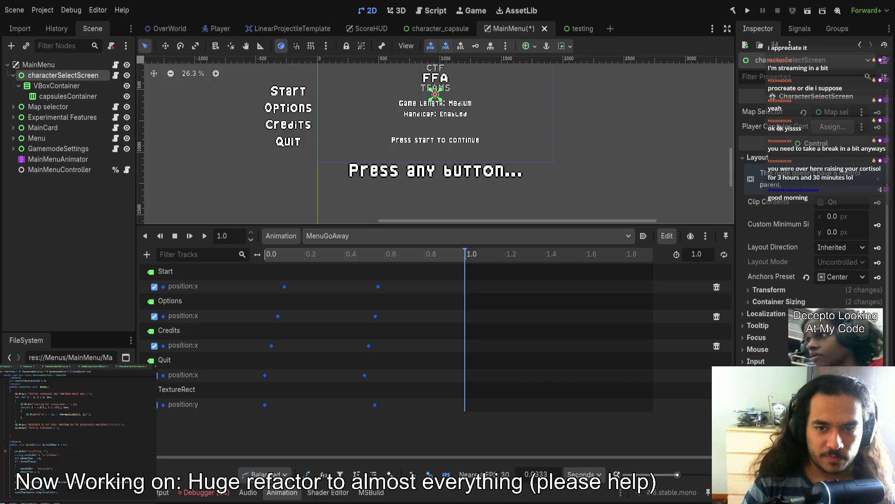
- Collapse characterSelectScreen, hide the Experimental Features overlay, and rewind MenuGoAway to 0.0
scroll(637, 133, up, 3)
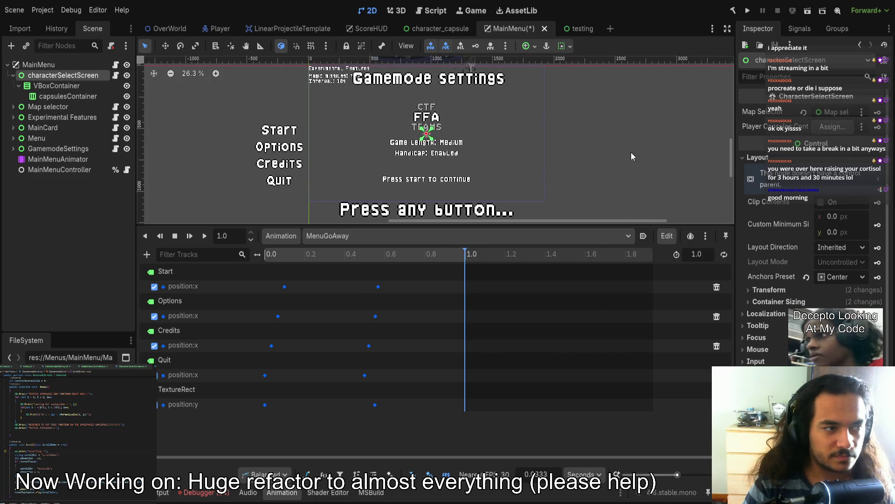
click(13, 75)
scroll(376, 158, right, 1)
scroll(376, 159, right, 1)
scroll(317, 160, up, 2)
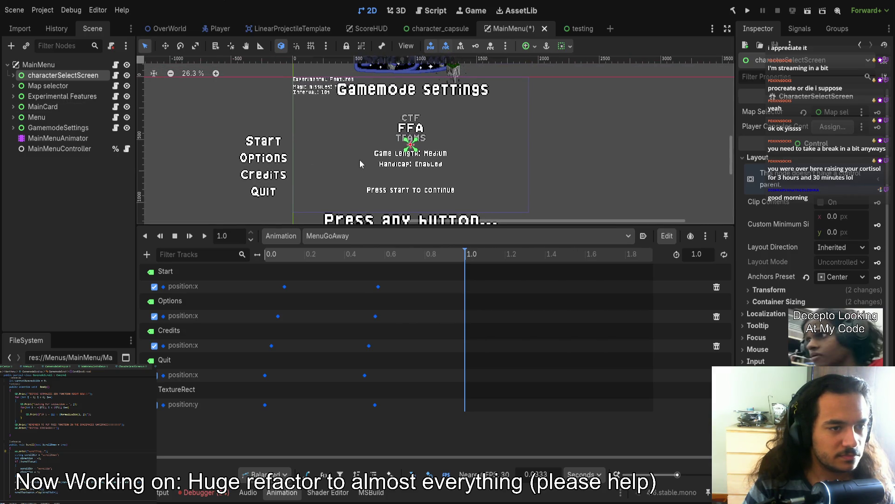
click(124, 96)
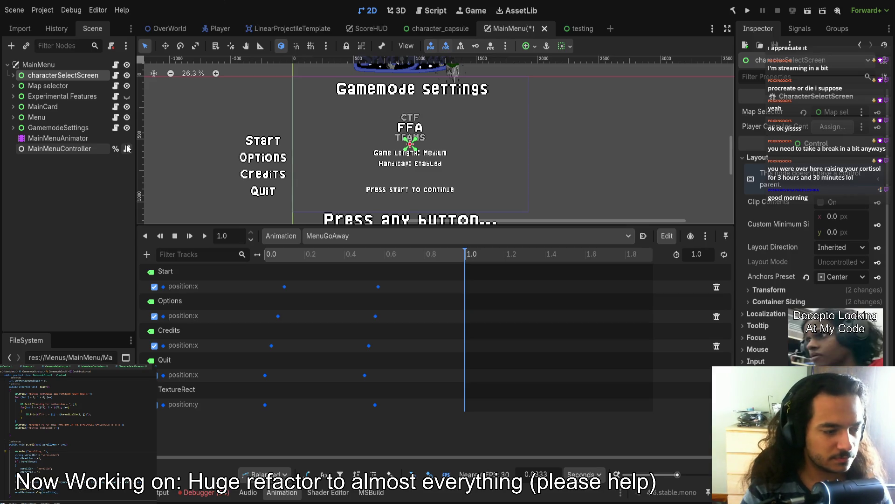
click(330, 237)
click(329, 237)
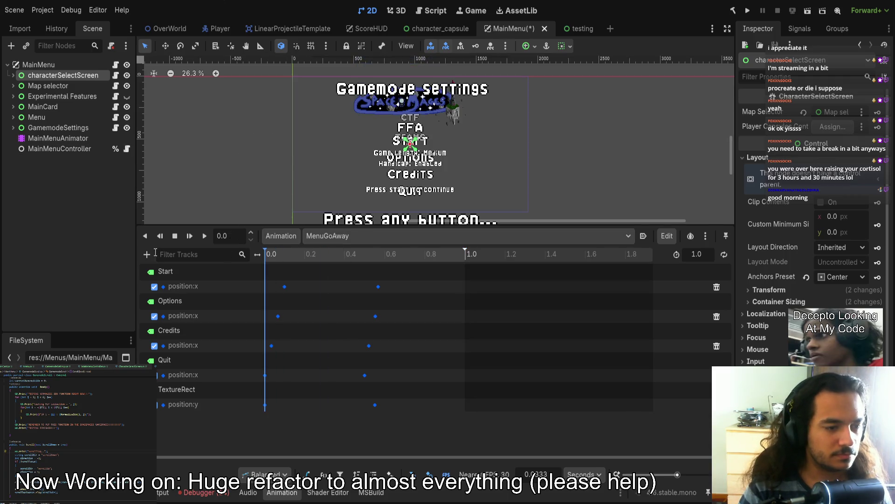
- Set every 0.0 keyframe in GamemodeSettings' RESET animation to a value of 10
click(338, 278)
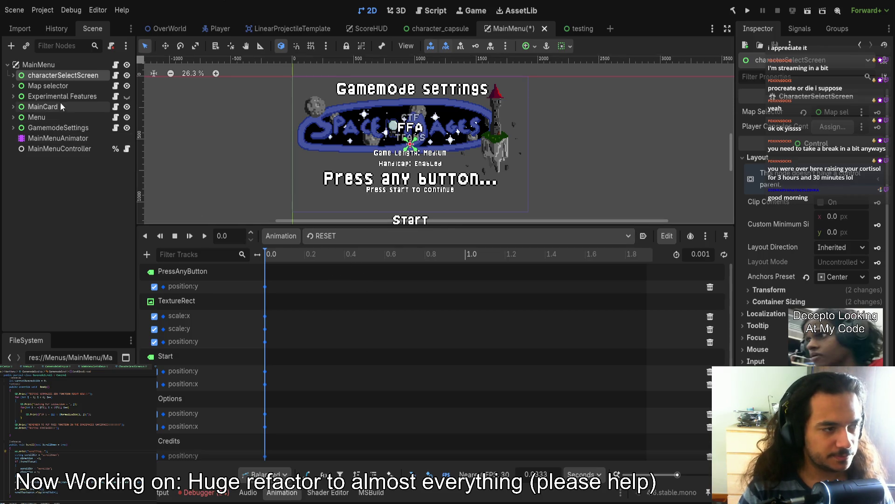
click(32, 139)
click(13, 128)
click(58, 190)
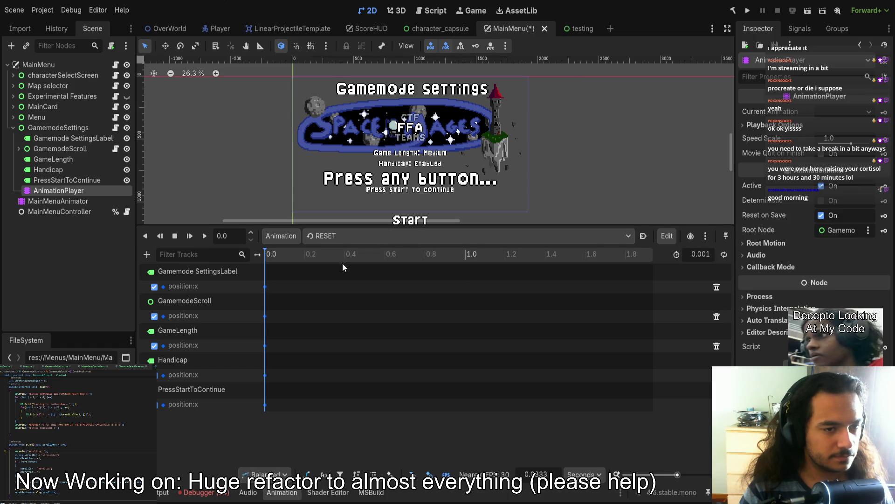
drag(285, 285, 258, 411)
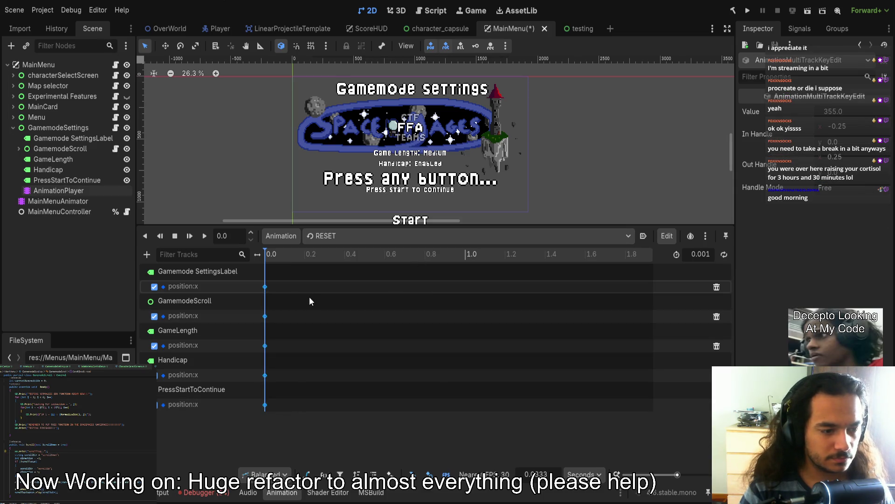
drag(829, 113, 835, 112)
click(829, 112)
text(10)
key(Return)
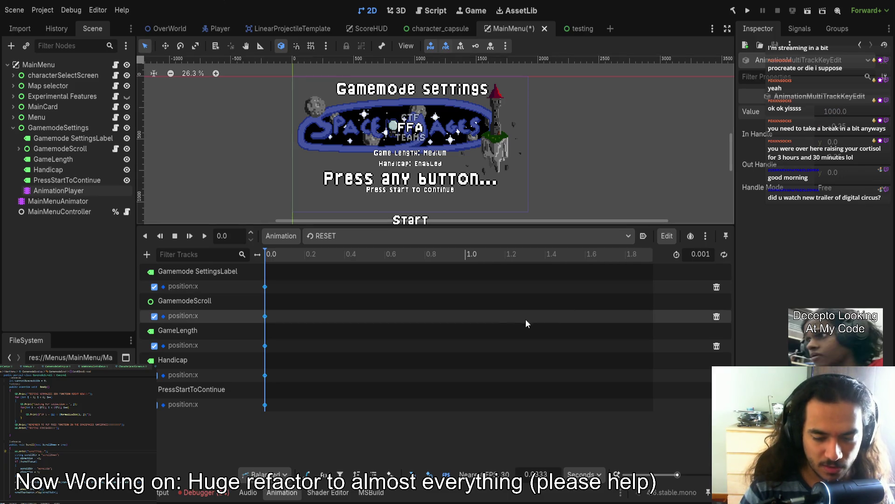
- Compare the Gamemode SettingsLabel start key with GetGamemodeSettings' start, then return to RESET
click(287, 282)
key(ctrl+Right)
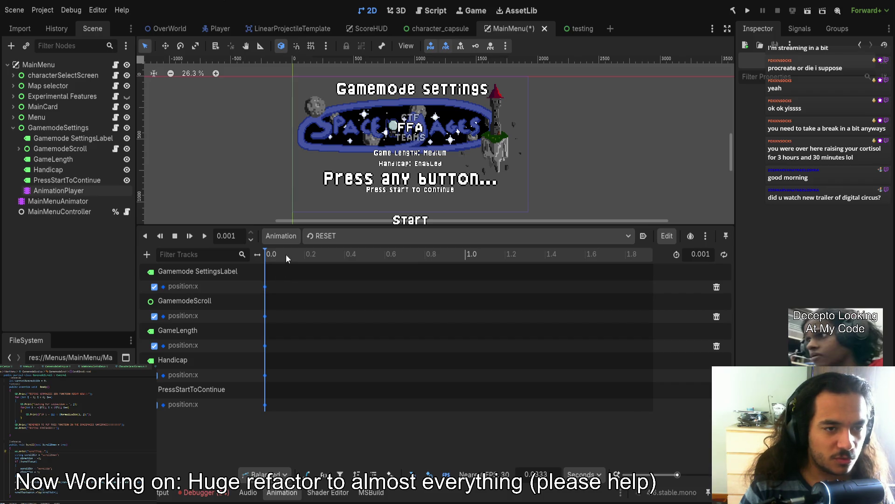
click(267, 288)
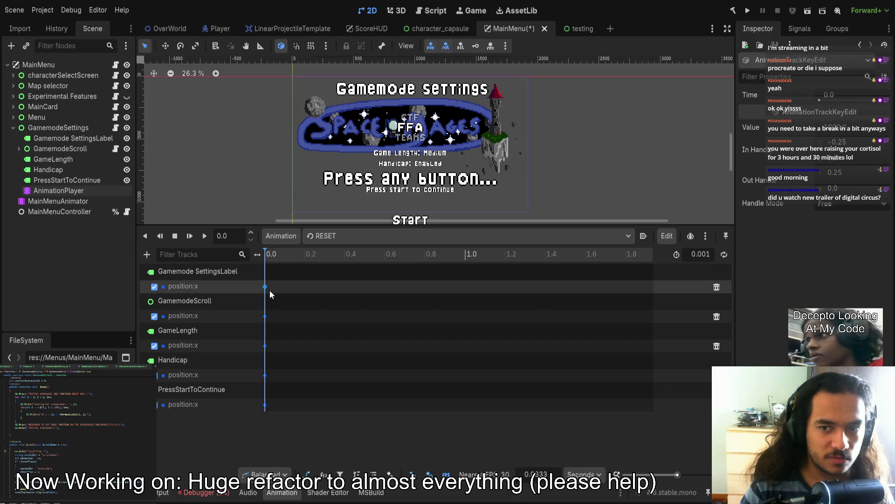
key(ctrl+Right)
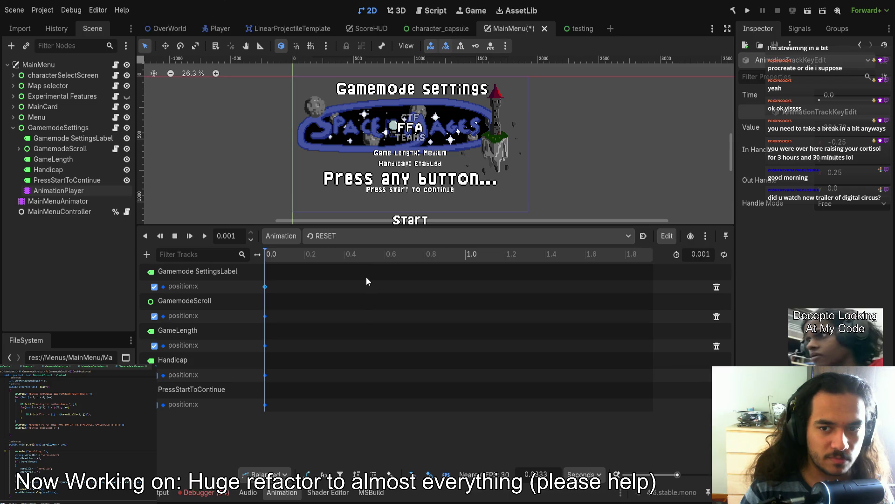
click(328, 236)
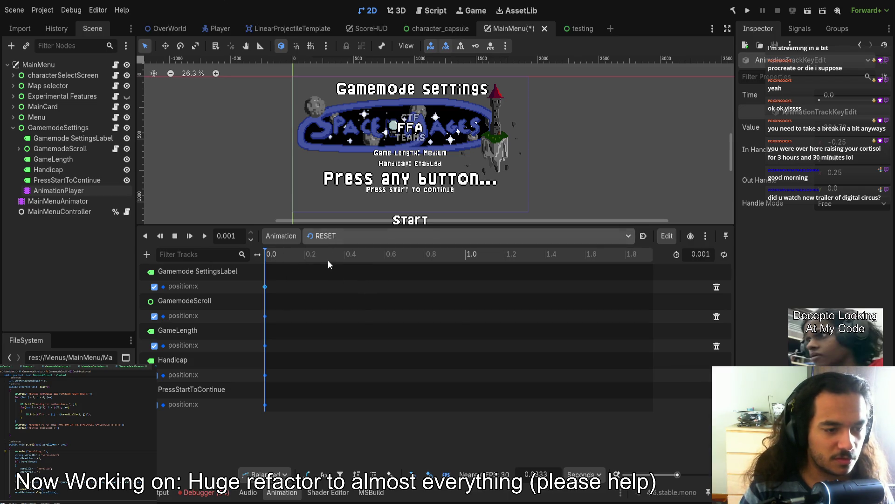
click(328, 260)
click(331, 254)
mouse_move(348, 253)
mouse_down()
mouse_move(457, 254)
mouse_move(243, 264)
mouse_up()
click(326, 236)
click(331, 263)
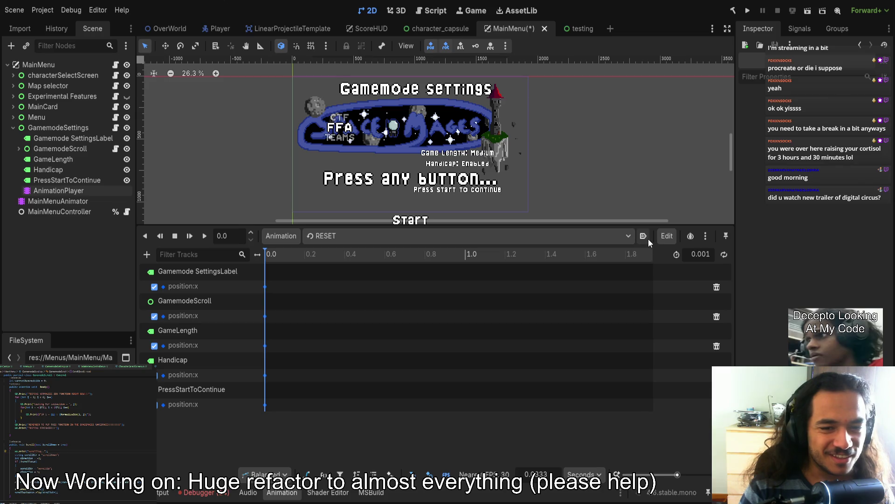
- Turn on Autoplay on Load for RESET and select Gamemode SettingsLabel and GamemodeScroll
scroll(455, 205, down, 4)
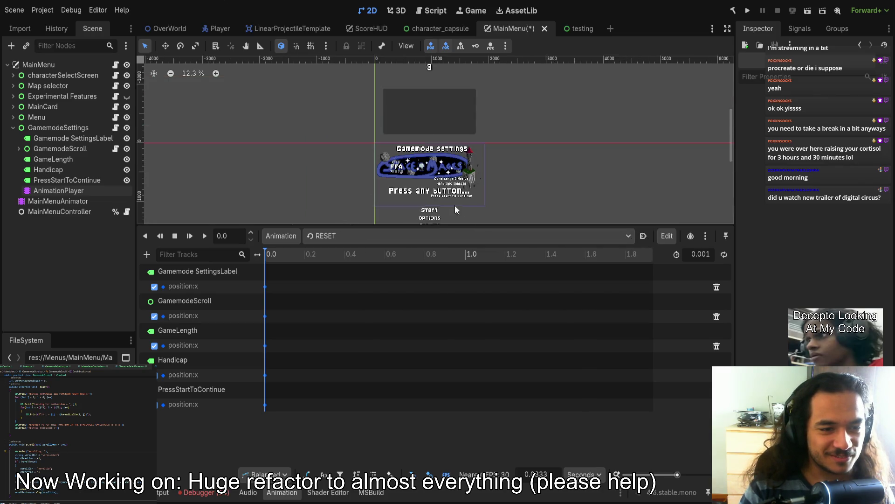
scroll(463, 152, up, 2)
click(643, 236)
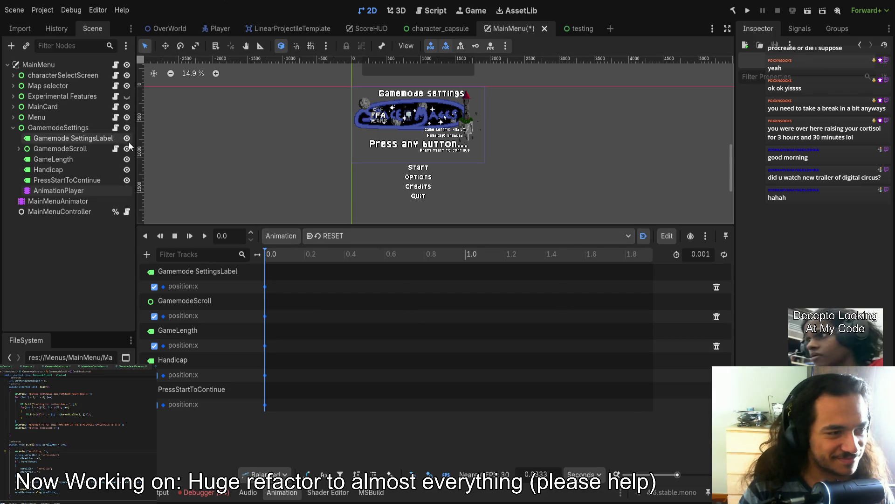
scroll(484, 131, up, 2)
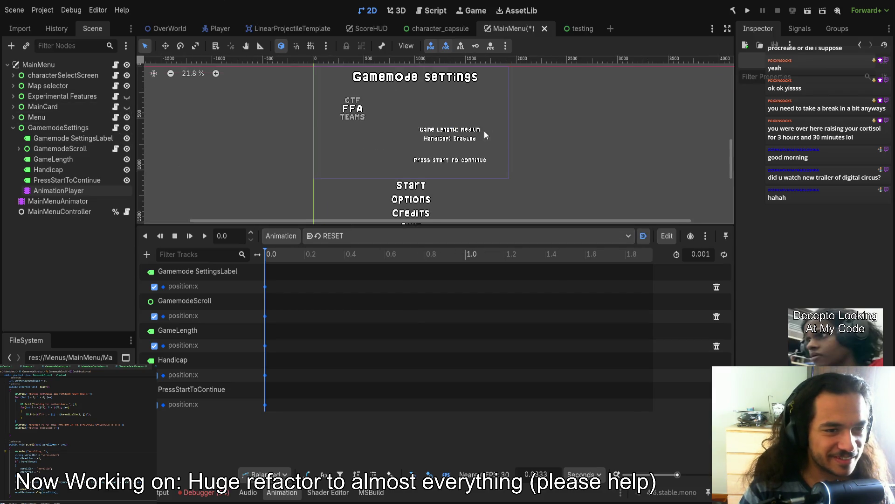
click(265, 286)
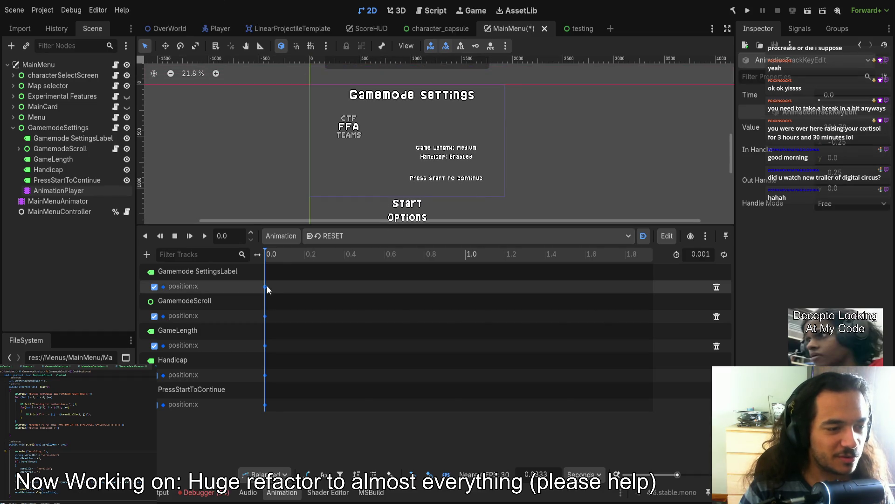
click(73, 138)
ctrl+click(75, 149)
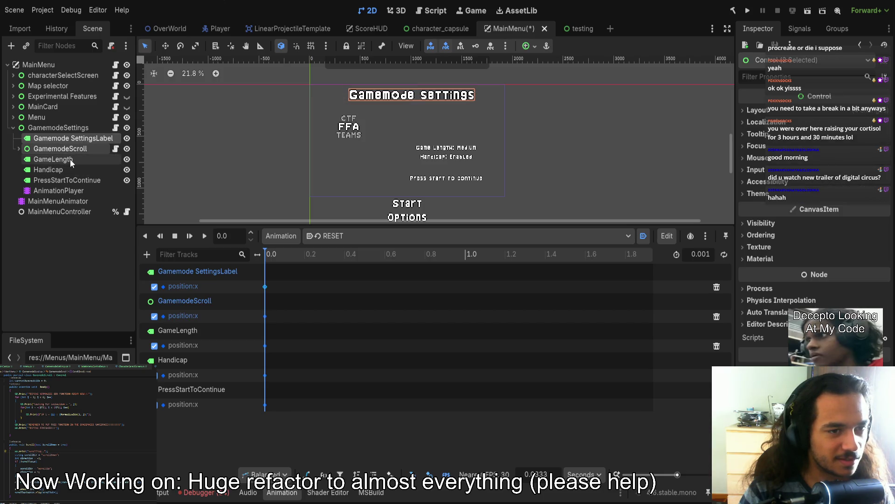
- Add GameLength, Handicap and PressStartToContinue, drag all five controls right, and check their Transform
ctrl+click(70, 159)
ctrl+click(65, 170)
ctrl+click(65, 180)
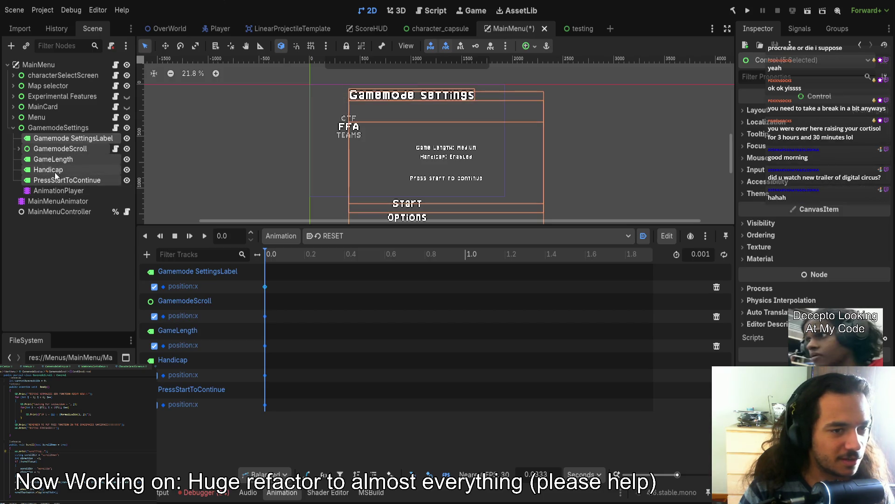
mouse_move(434, 96)
mouse_down()
mouse_move(623, 89)
mouse_move(640, 98)
mouse_up()
drag(587, 192, 543, 187)
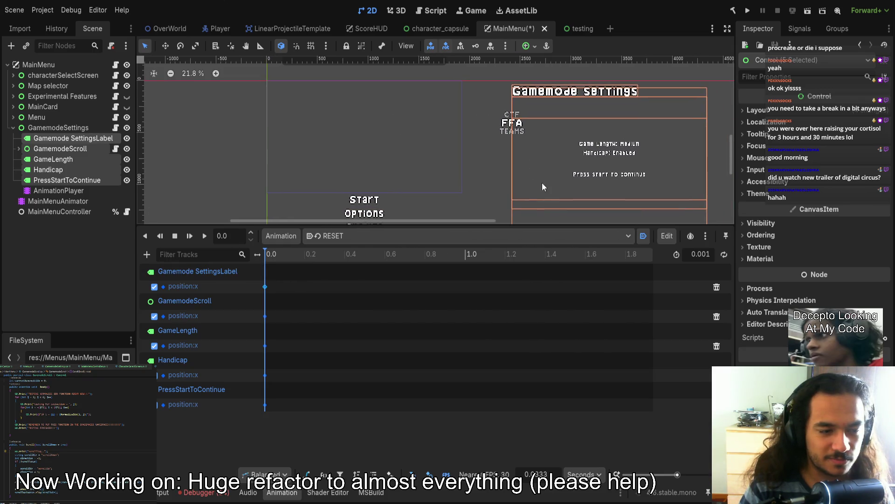
click(755, 110)
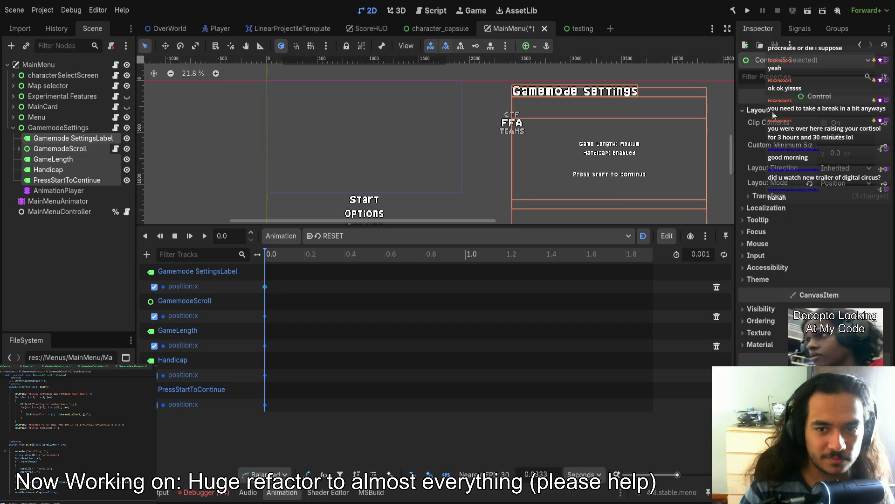
click(765, 208)
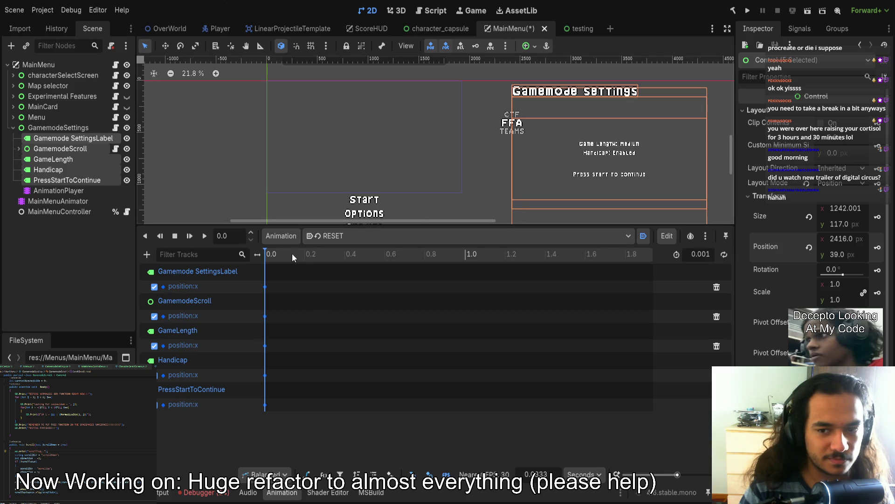
click(341, 238)
click(340, 249)
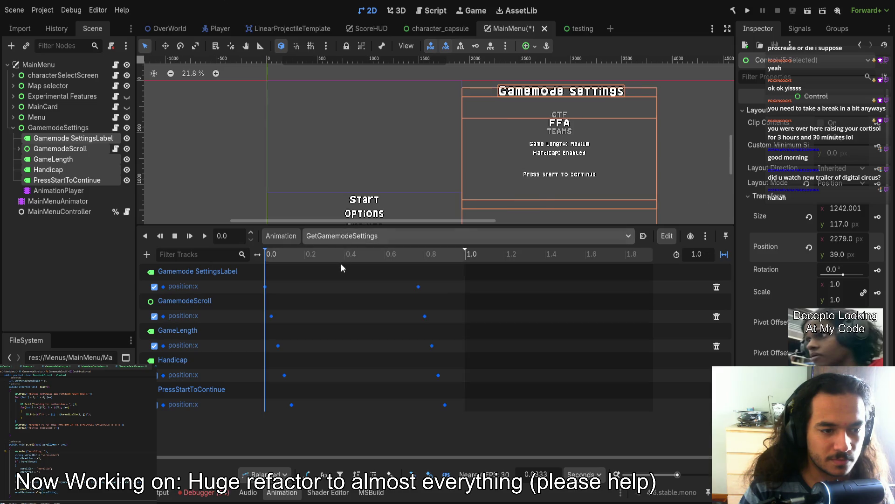
- Undo and redo until the labels are back at their RESET positions, then select PressStartToContinue
key(Up)
key(Up)
key(Down)
key(Down)
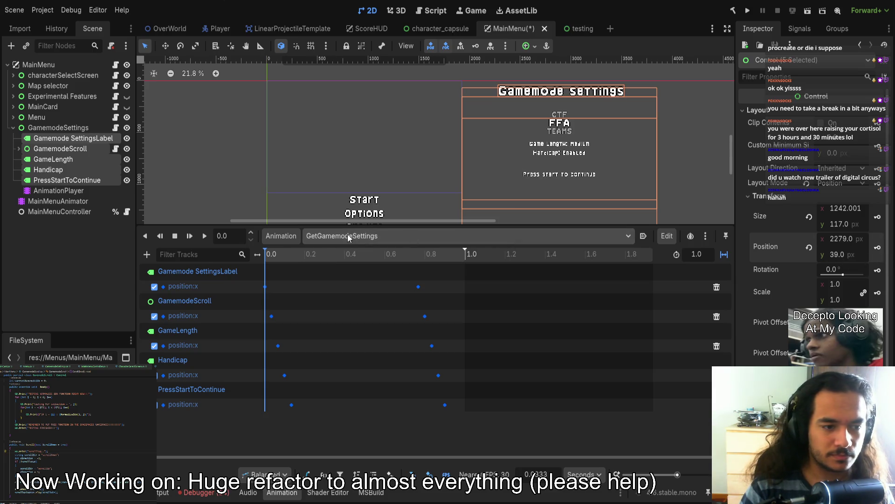
key(ctrl+z)
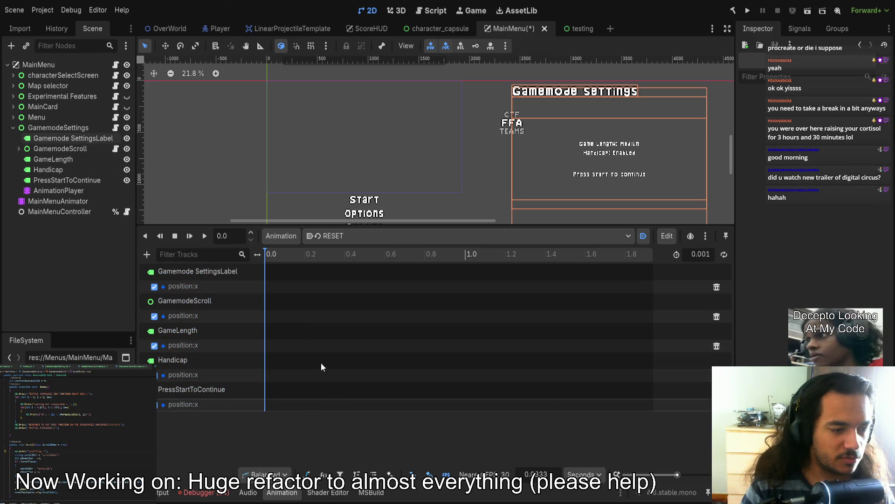
key(ctrl+z)
key(ctrl+z)
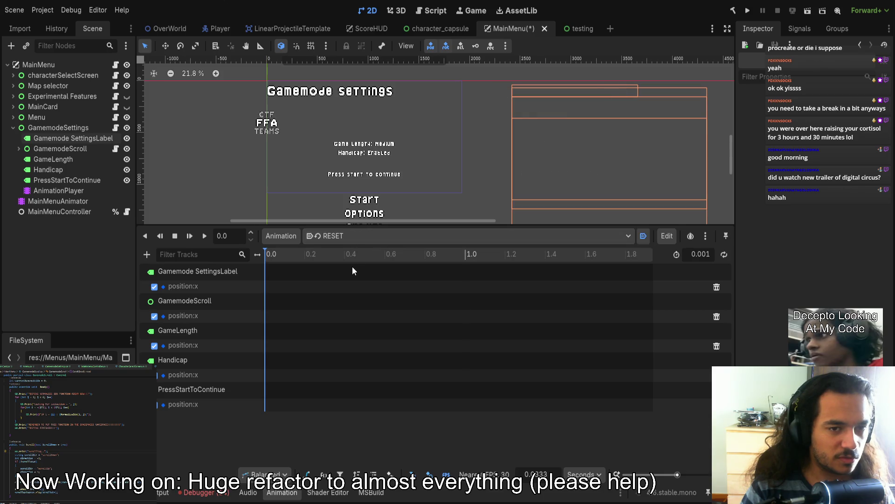
key(ctrl+z)
key(ctrl+z)
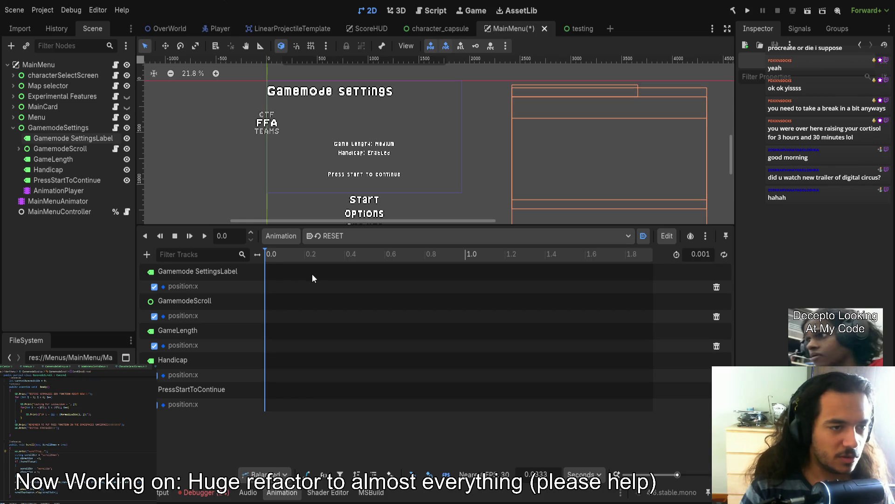
key(ctrl+shift+z)
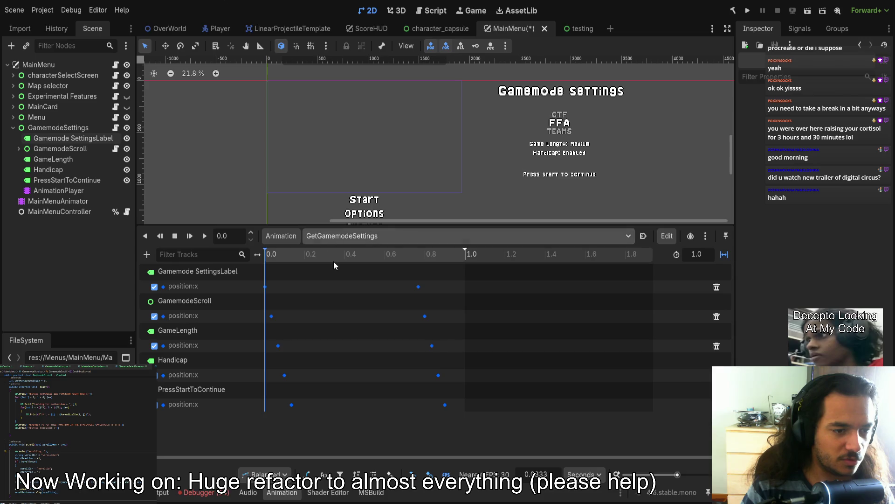
key(ctrl+z)
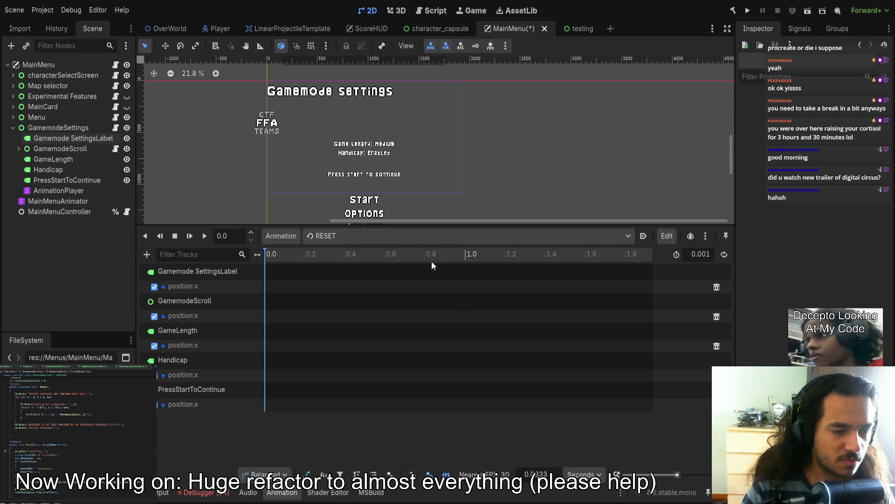
key(ctrl+shift+z)
key(ctrl+z)
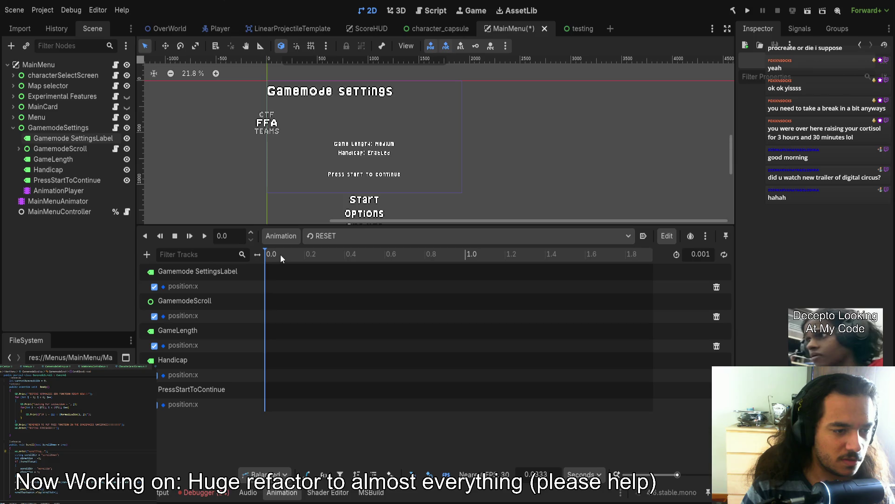
click(349, 220)
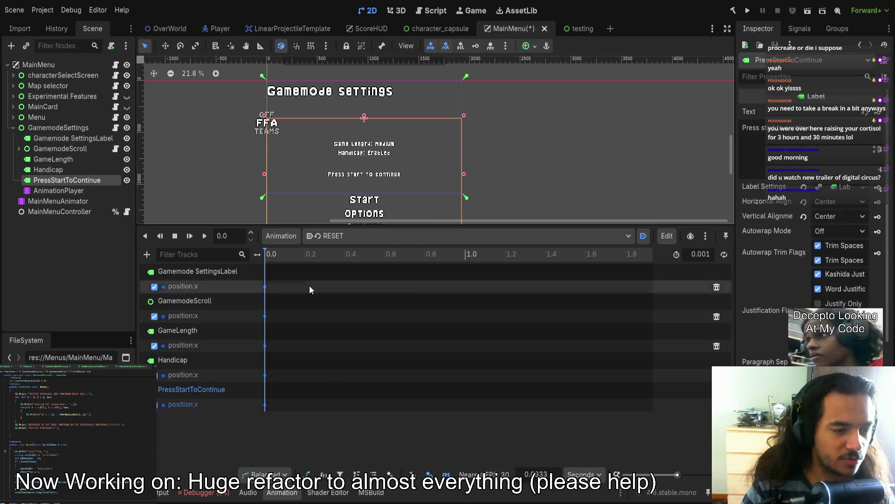
- Select the five Gamemode Settings labels and drag them about 320 px right, checking their Transform
key(ctrl+z)
key(ctrl+z)
key(ctrl+z)
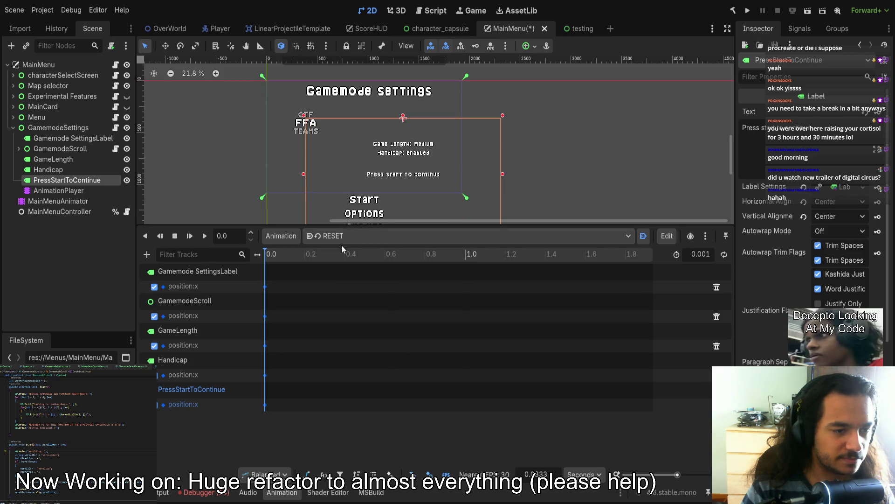
key(ctrl+Right)
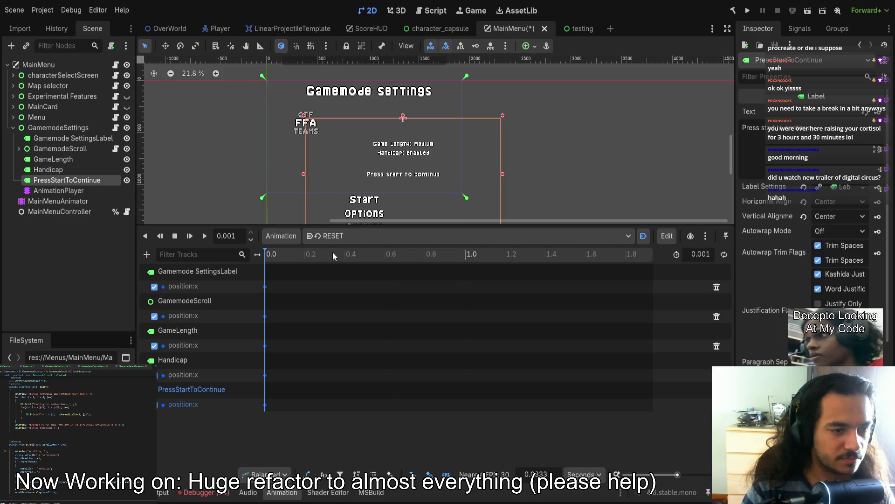
scroll(309, 172, down, 2)
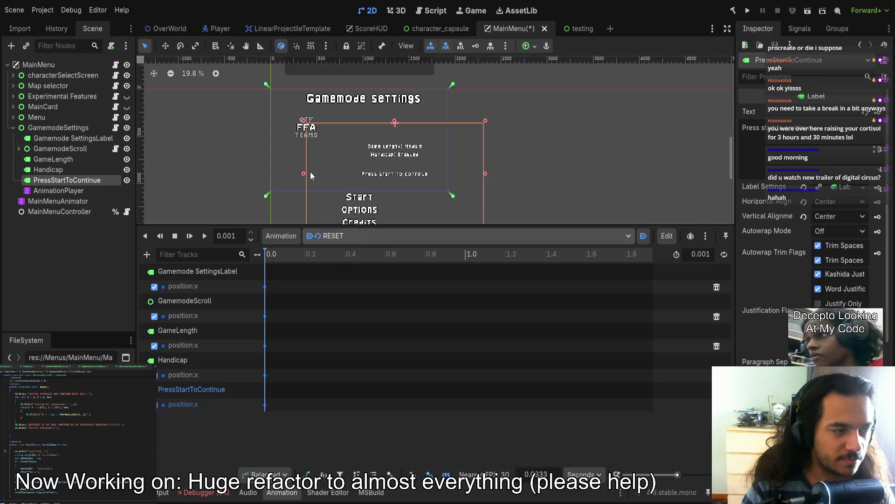
click(53, 140)
shift+click(55, 179)
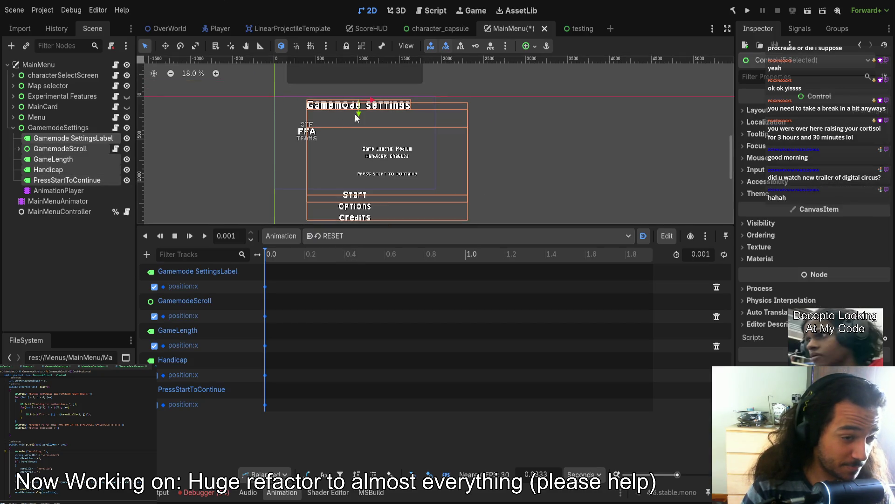
drag(373, 103, 543, 106)
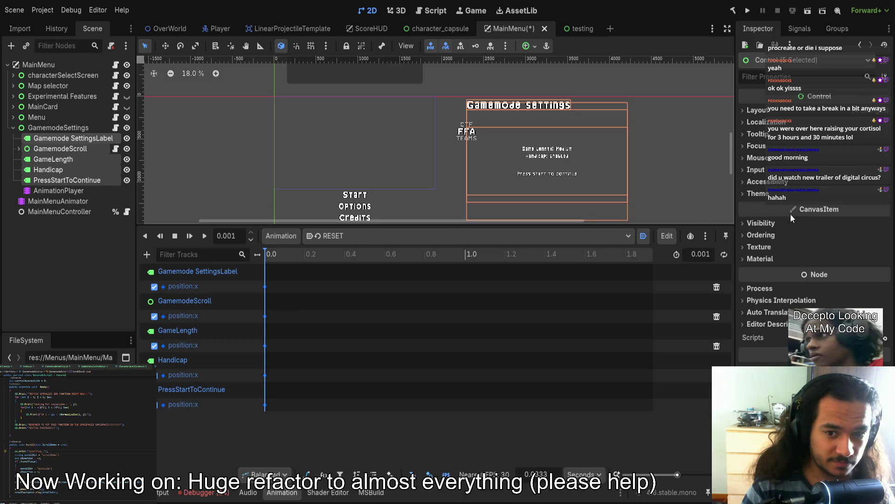
click(758, 111)
click(806, 201)
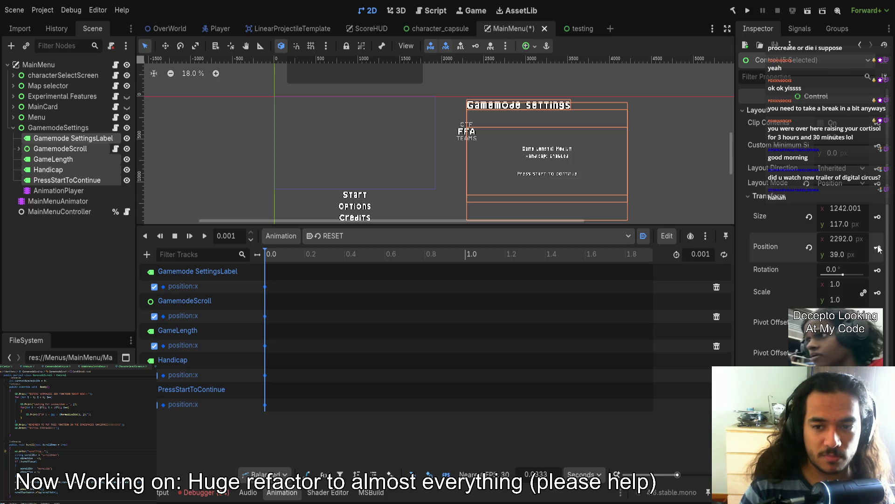
- Preview the labels sliding in with GetGamemodeSettings, then return to RESET
click(326, 236)
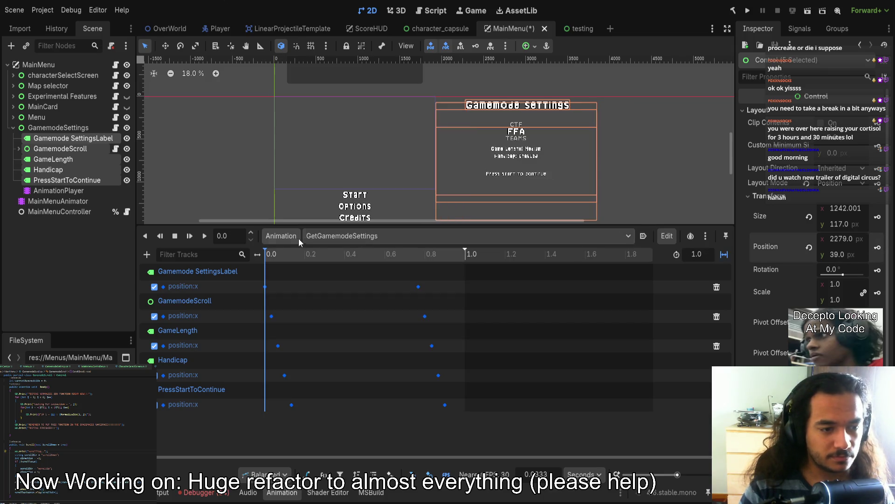
mouse_move(276, 256)
mouse_down()
mouse_move(441, 257)
mouse_move(266, 256)
mouse_up()
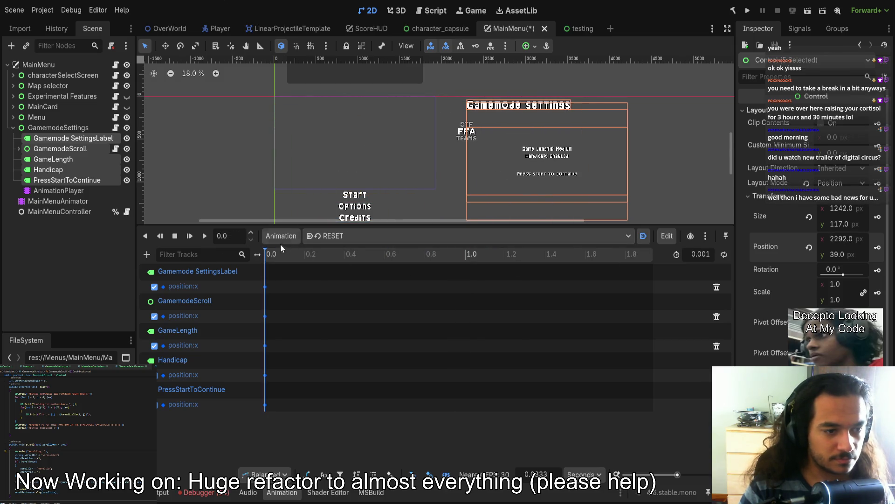
click(56, 201)
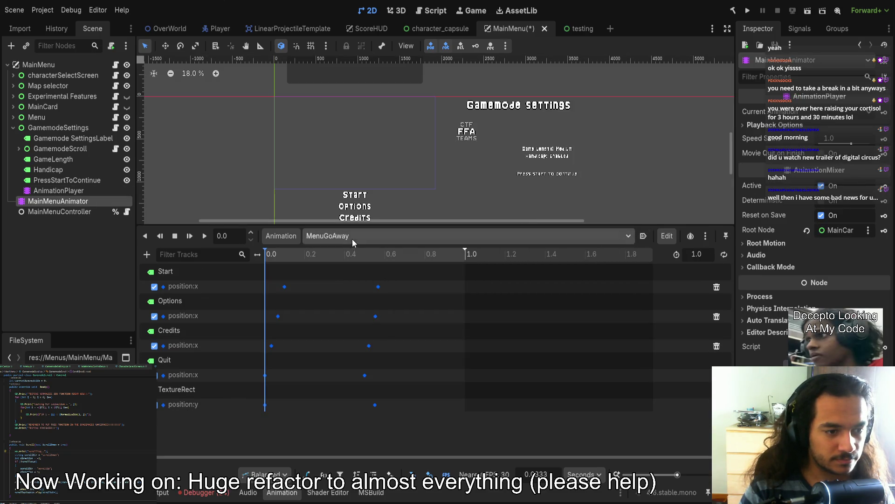
- Enable Autoplay on Load for the RESET animation and toggle two nodes' visibility in the Scene dock
click(644, 236)
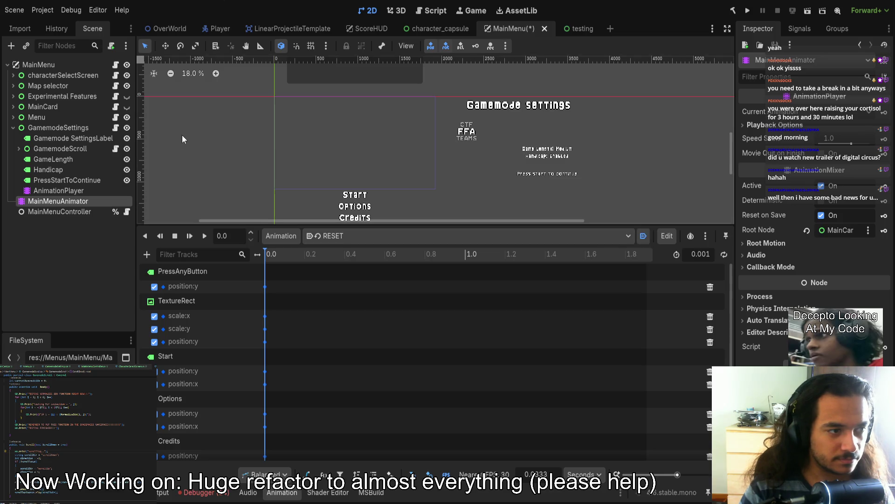
click(127, 107)
click(127, 97)
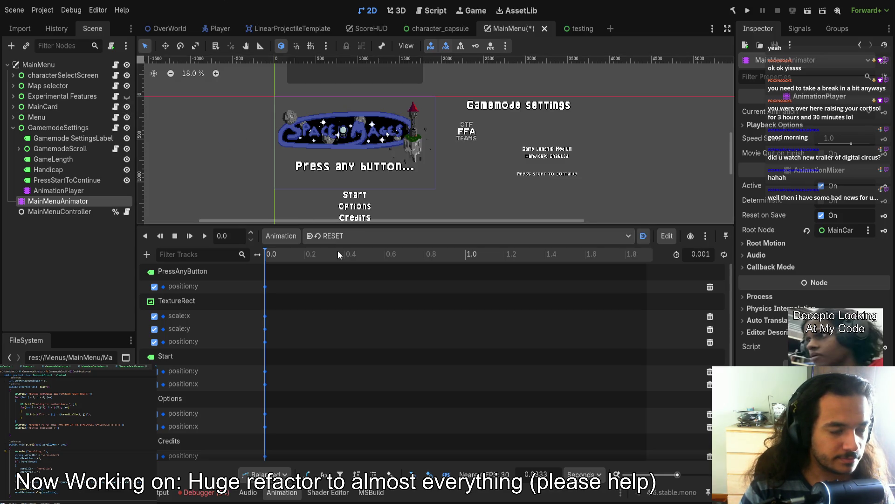
scroll(337, 186, down, 2)
scroll(345, 181, down, 1)
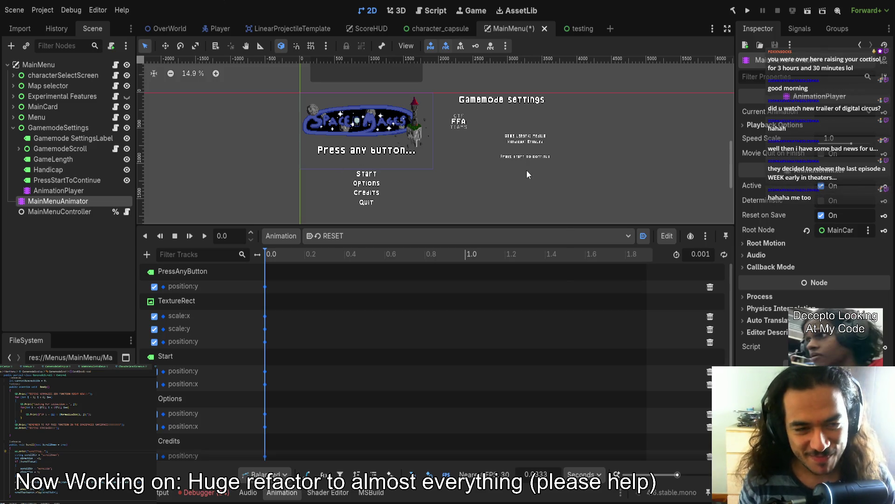
- Save the main menu scene, run the project, and stop it with F8
key(ctrl+s)
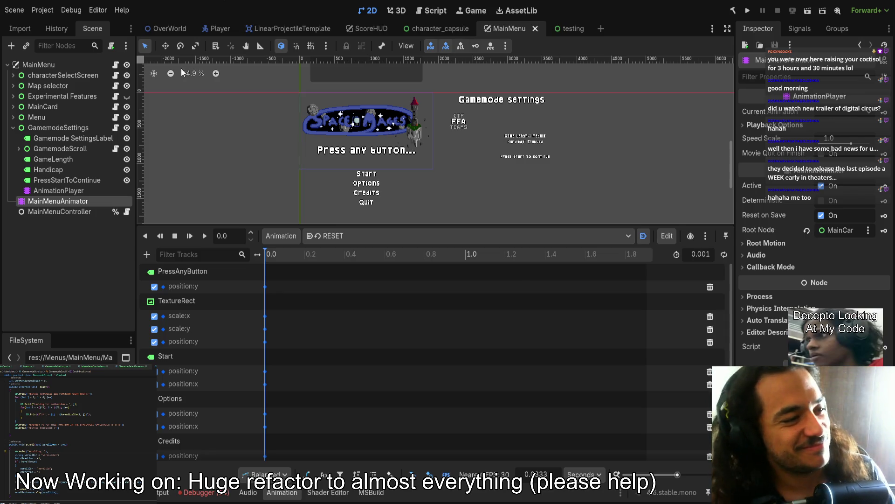
click(748, 10)
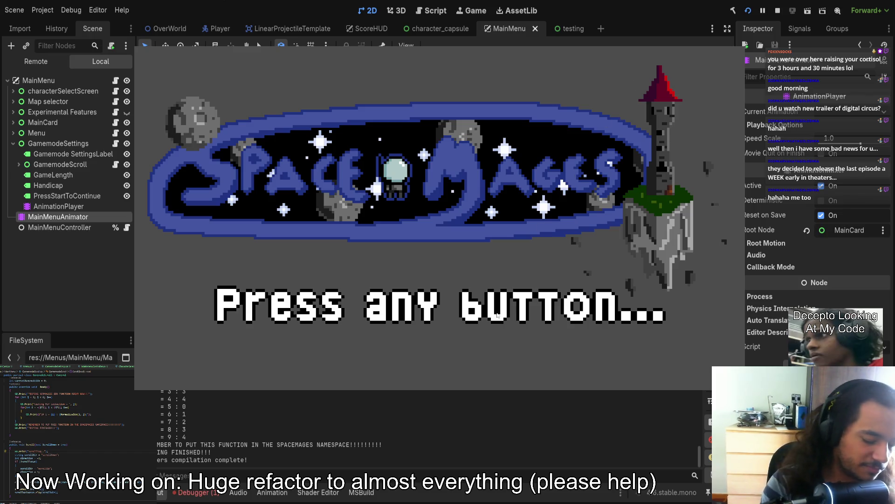
key(F8)
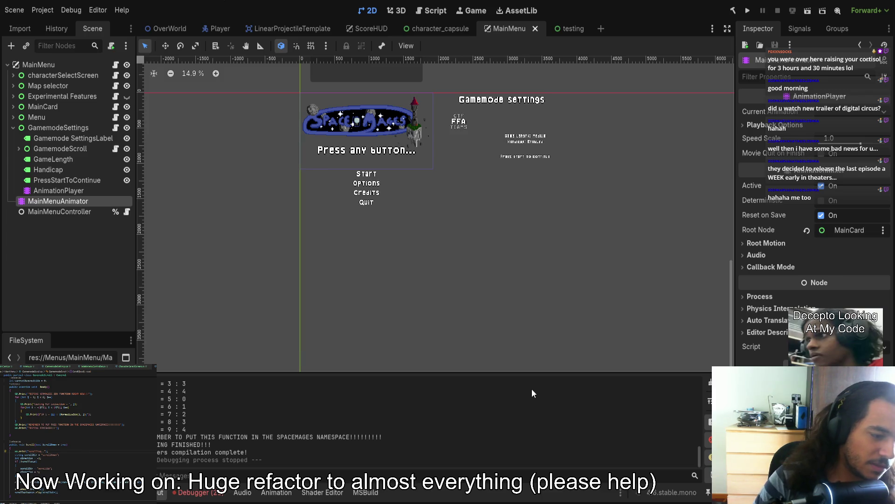
- Show the Debugger's 21 NullReferenceException errors and select the GamemodeScroll node
click(198, 497)
scroll(276, 458, down, 5)
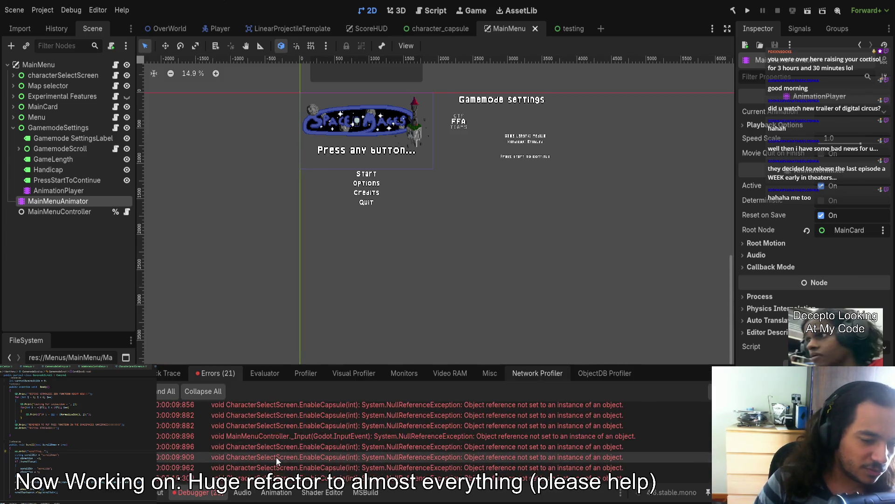
click(59, 149)
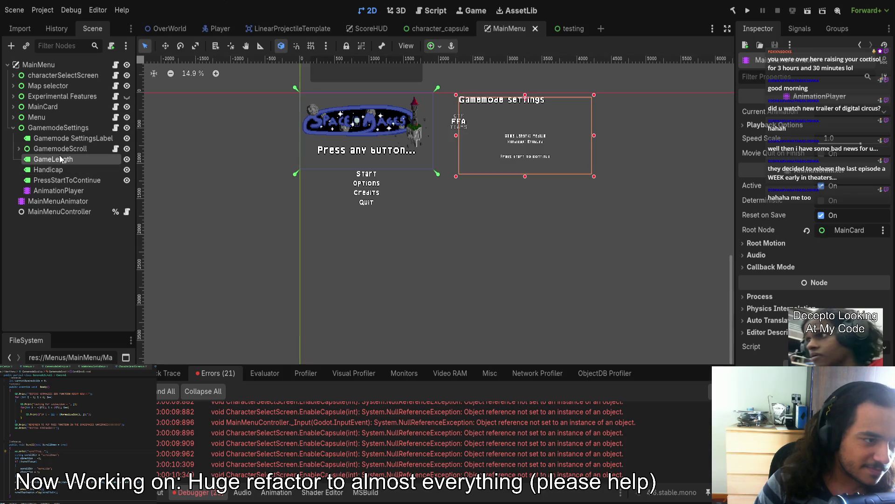
- Assign MainCard to Main Card and Menu to Main Menu on MainMenuController, view its script, and save
click(59, 212)
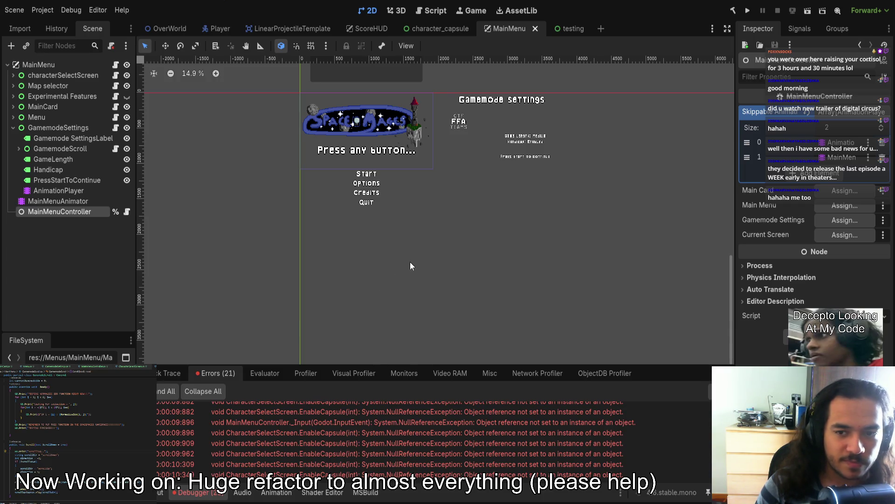
drag(42, 107, 845, 191)
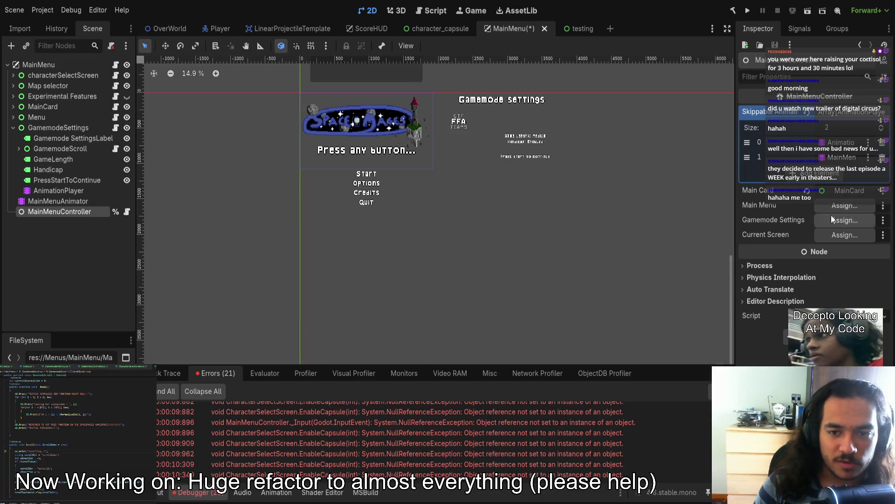
drag(36, 117, 845, 205)
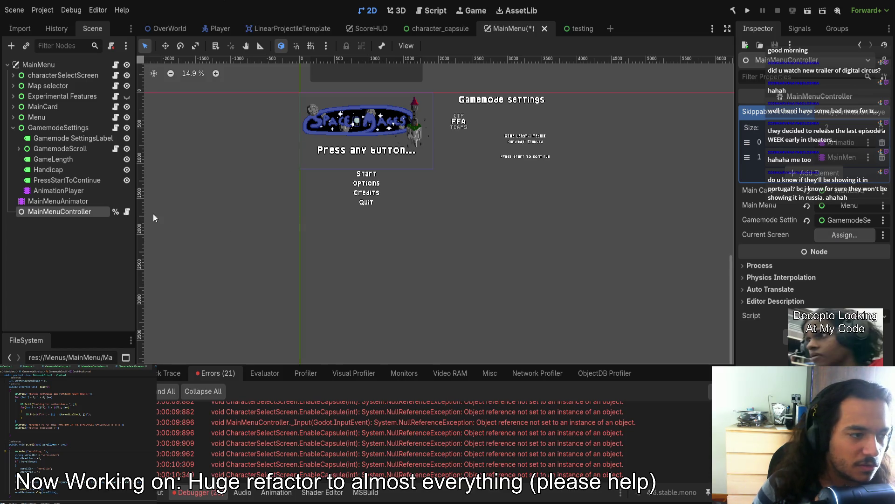
click(126, 213)
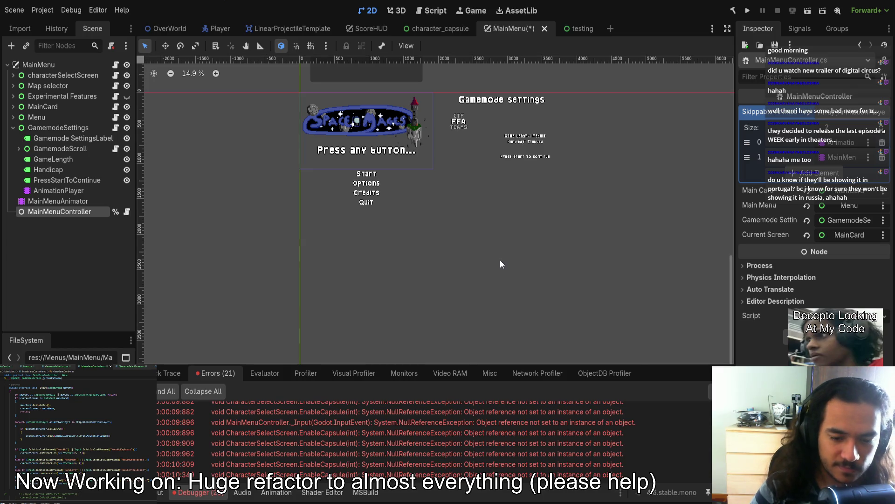
key(ctrl+s)
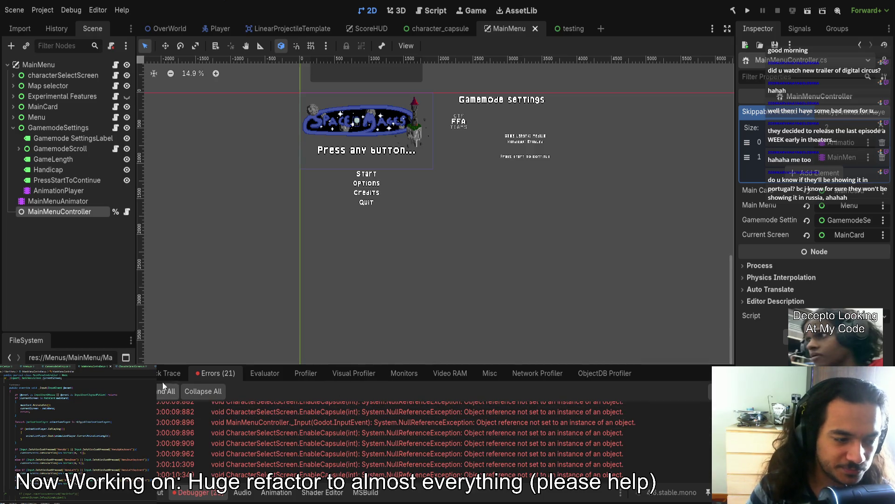
- Expand an EnableCapsule error to trace it to CharacterSelectScreen.cs line 53
mouse_move(346, 367)
mouse_down()
mouse_move(340, 186)
mouse_move(343, 367)
mouse_up()
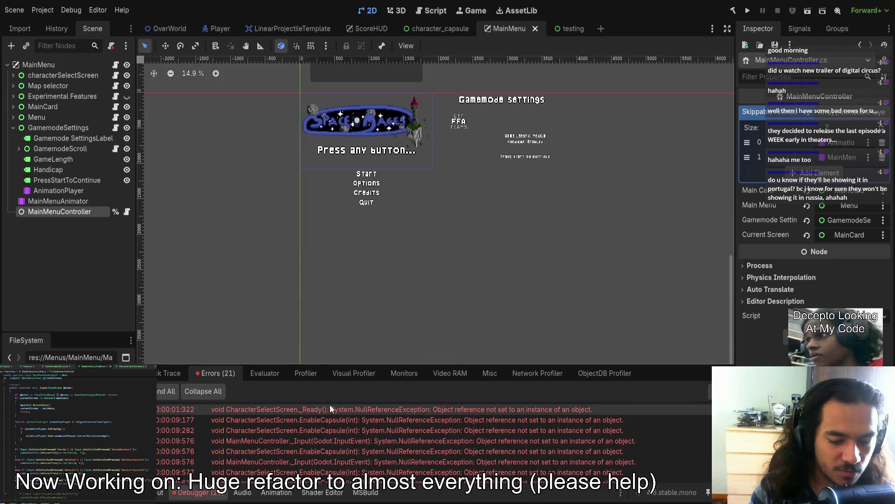
scroll(404, 410, down, 5)
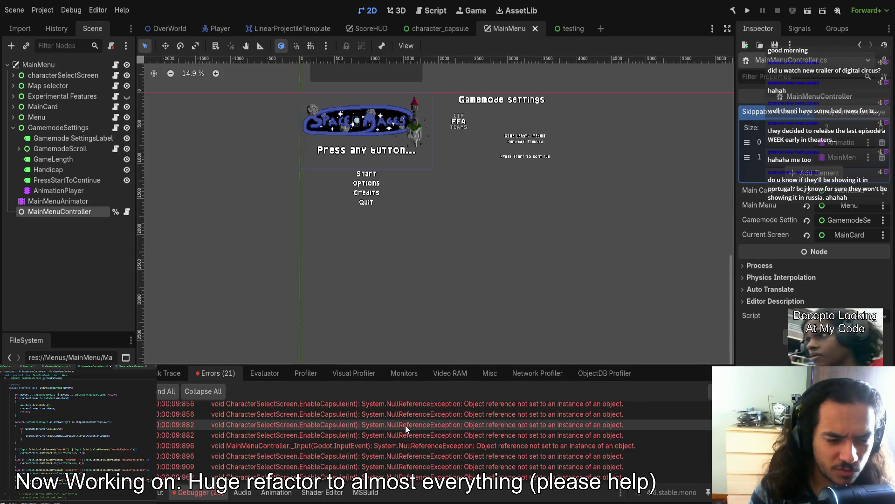
double_click(405, 424)
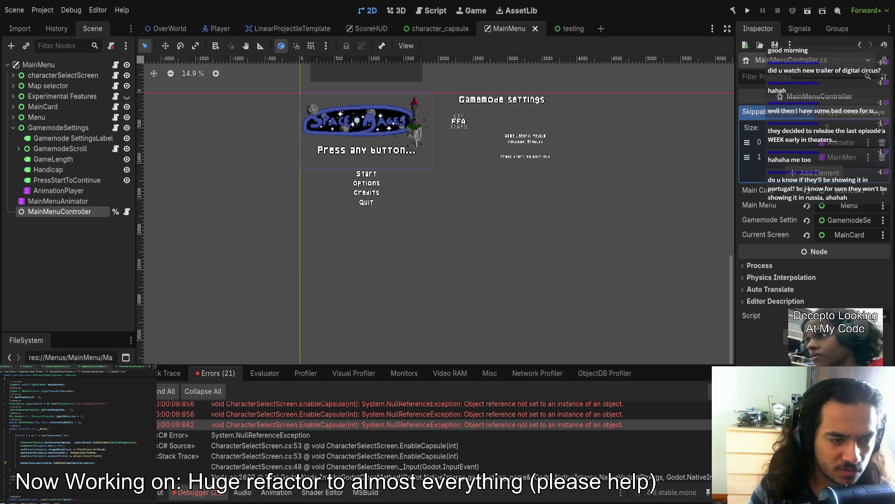
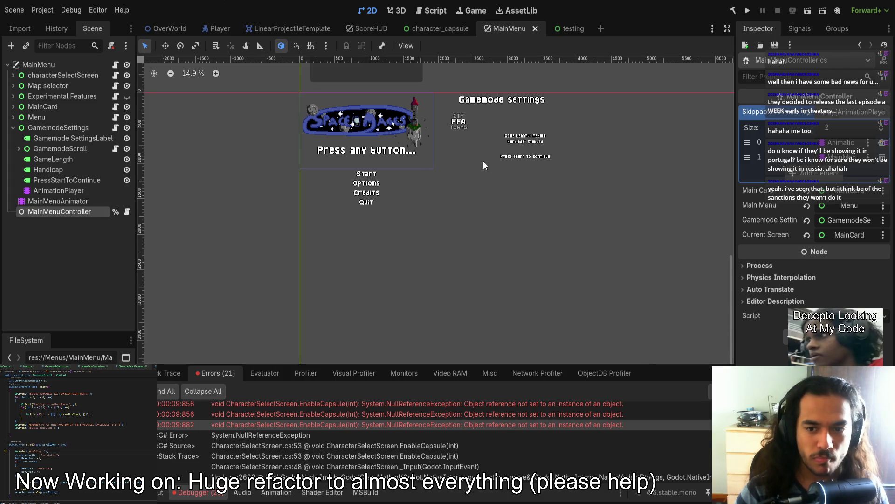
- Inspect the GamemodeScroll, GamemodeSettings, Menu and MainCard nodes, saving the MainMenu scene
click(77, 149)
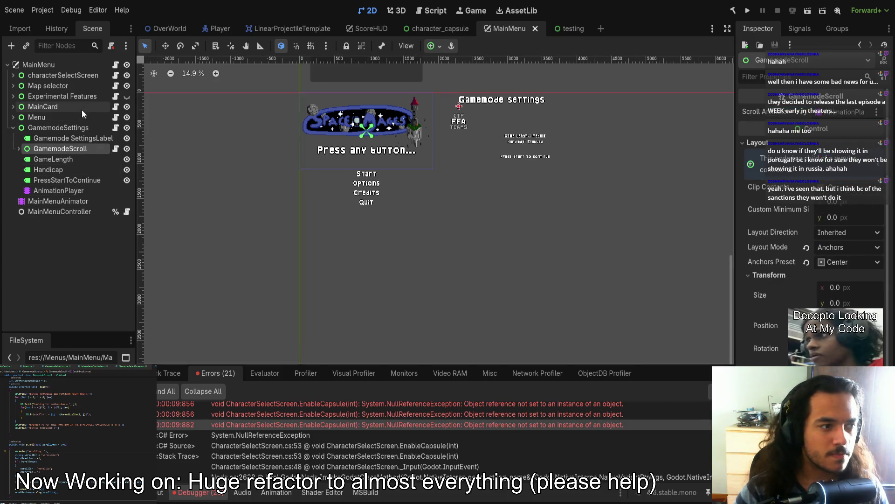
click(74, 128)
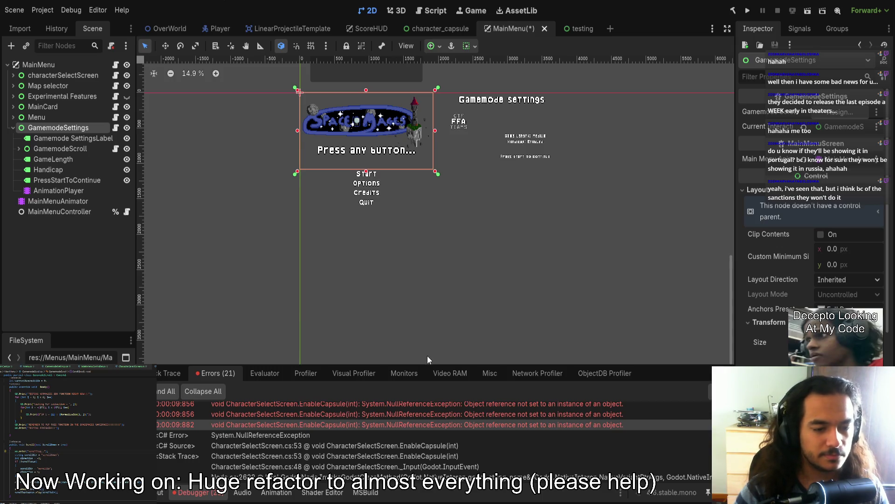
key(ctrl+s)
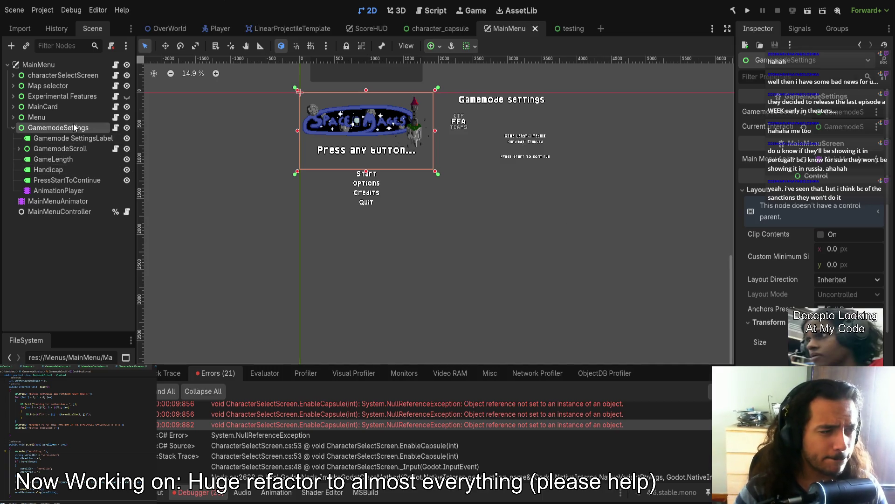
click(72, 119)
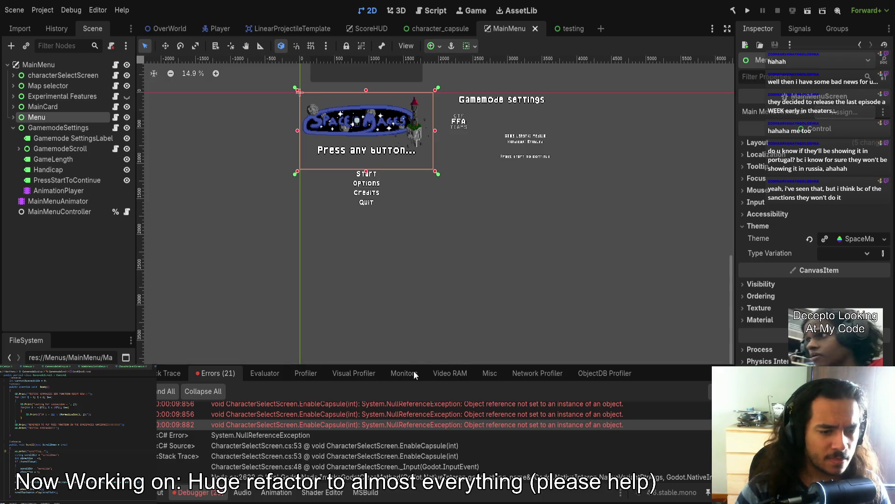
click(42, 107)
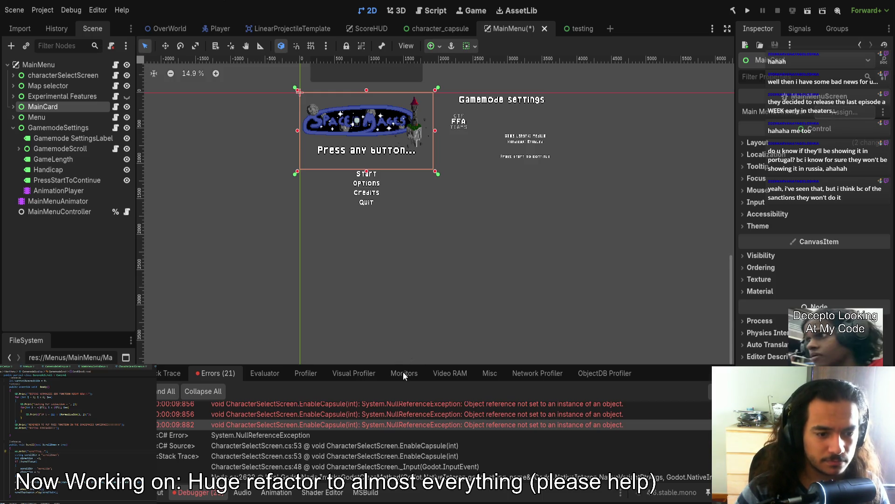
- Assign characterSelectScreen's Player Capsules Container, save the scene, and run the game
click(62, 96)
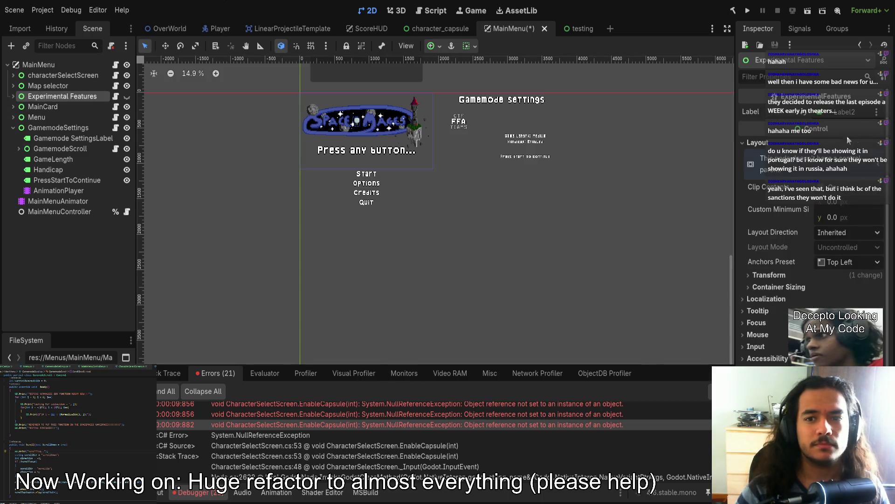
click(75, 85)
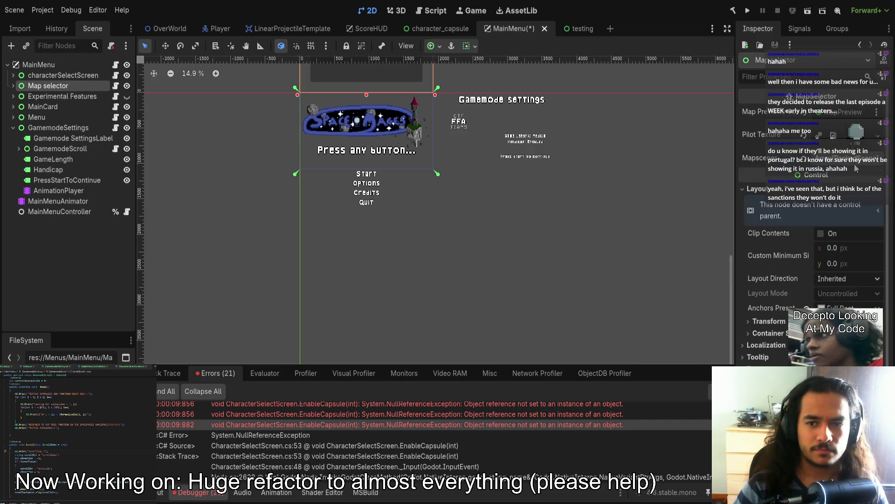
click(856, 165)
click(73, 76)
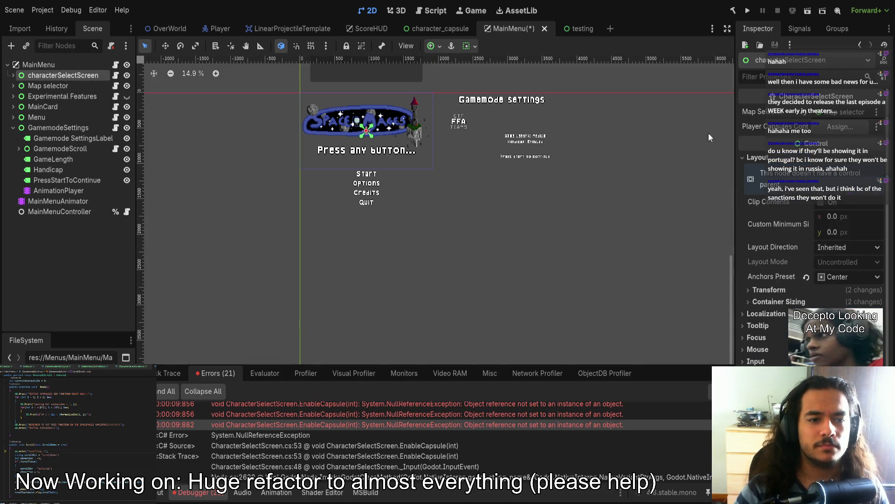
key(ctrl+s)
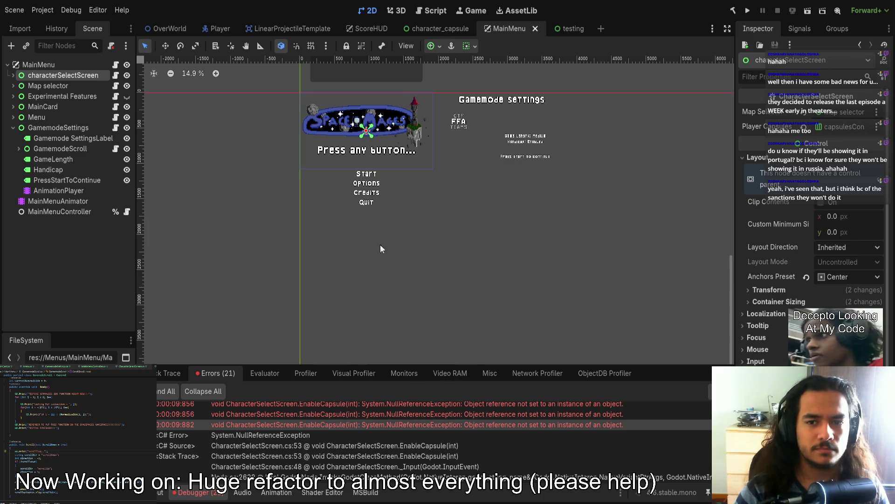
click(83, 212)
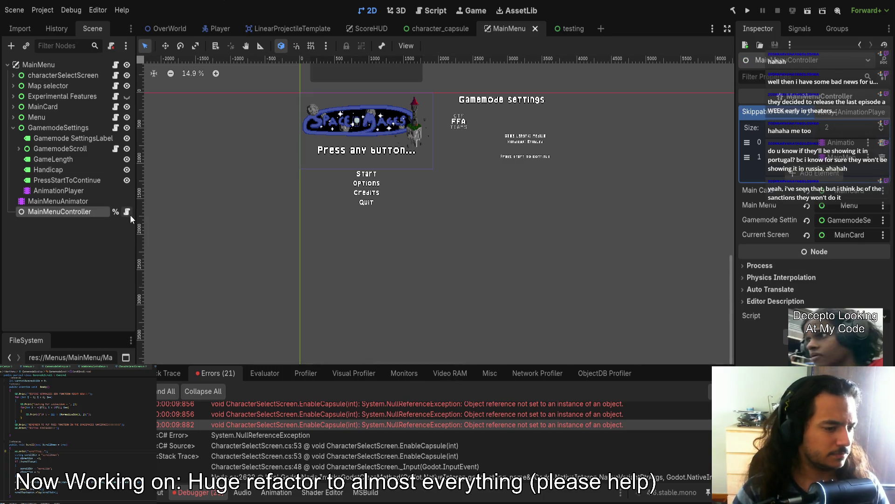
click(748, 12)
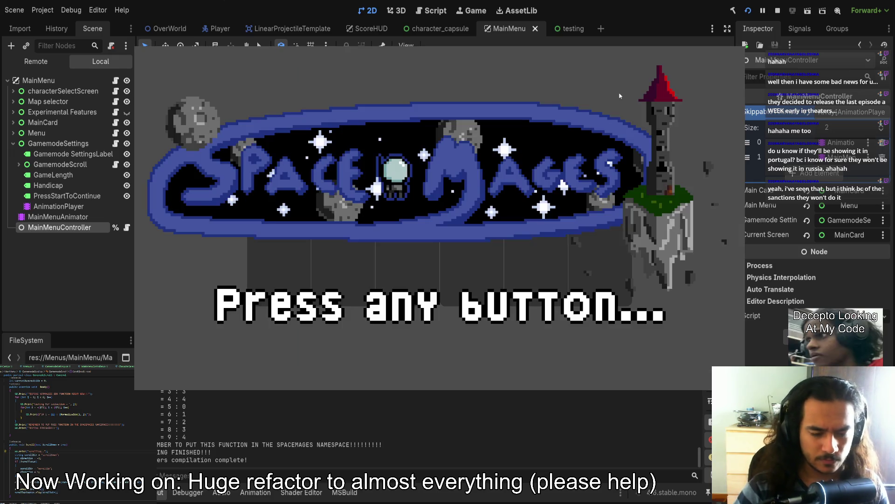
- Join keyboard players on character select, drop the last one, then stop the game with F8
key(Return)
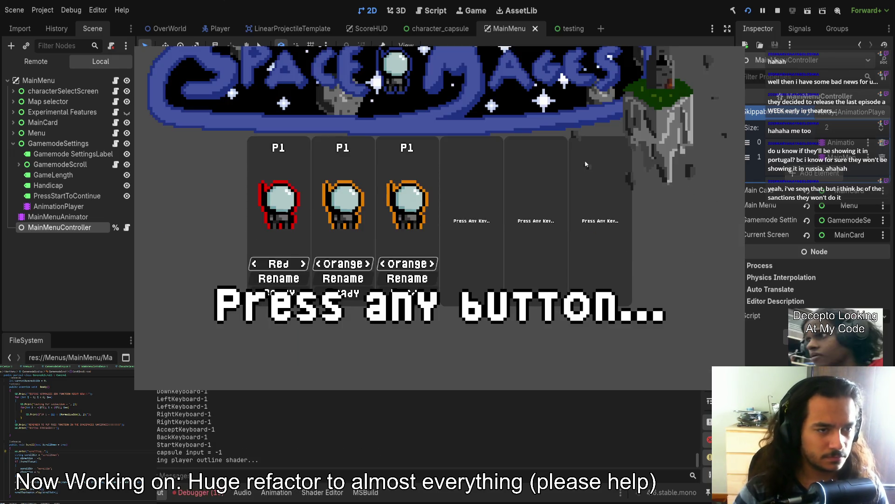
key(Down)
key(Down)
key(Down)
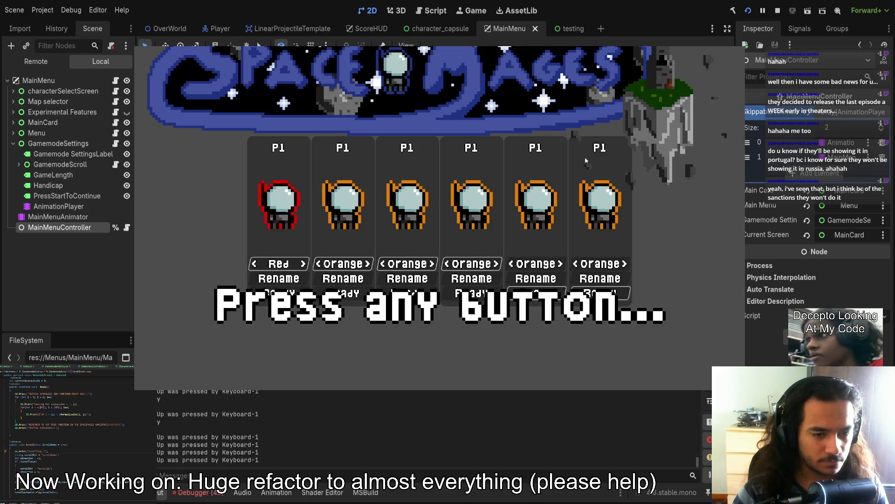
key(Escape)
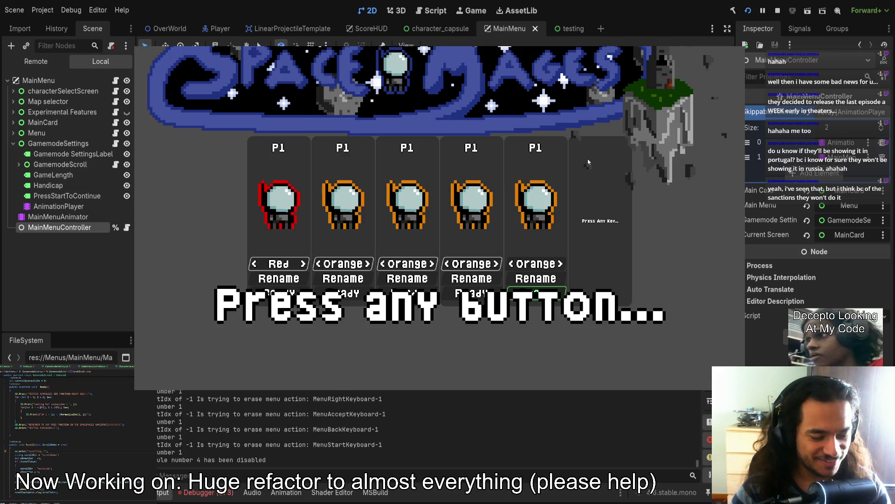
key(F8)
scroll(338, 420, up, 5)
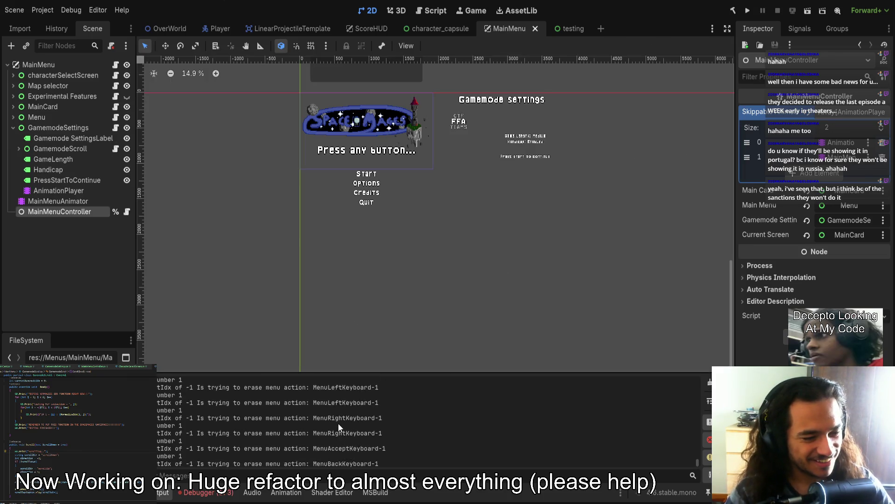
scroll(338, 419, down, 3)
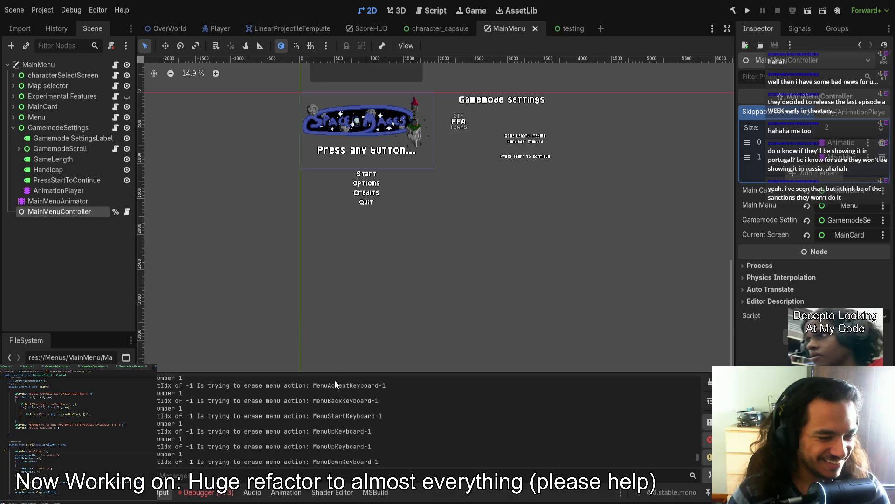
mouse_move(331, 372)
mouse_down()
mouse_move(362, 122)
mouse_move(336, 373)
mouse_up()
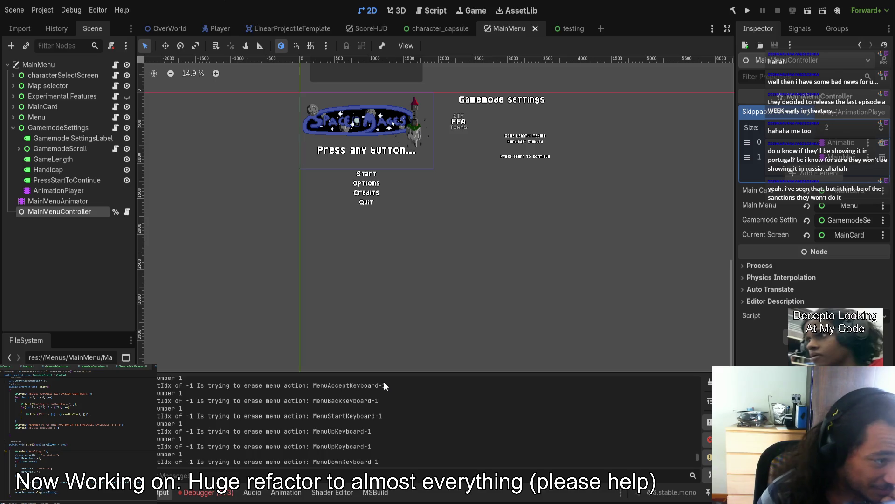
click(77, 65)
click(92, 75)
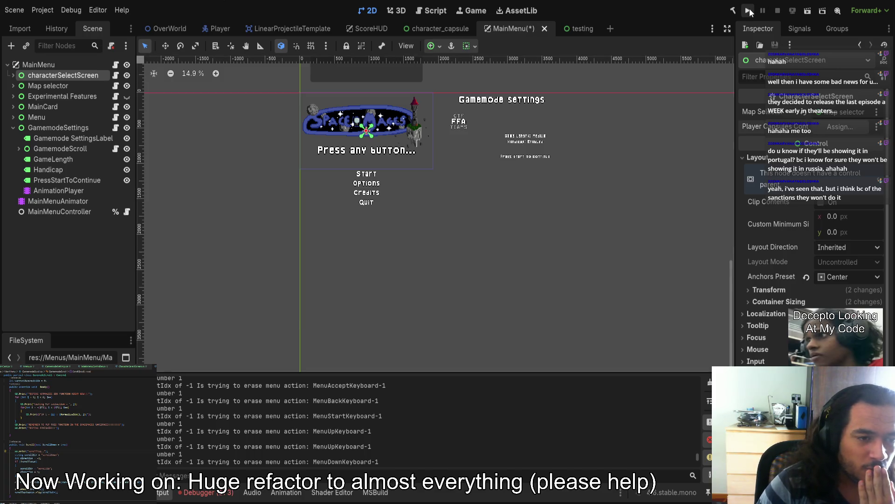
click(59, 201)
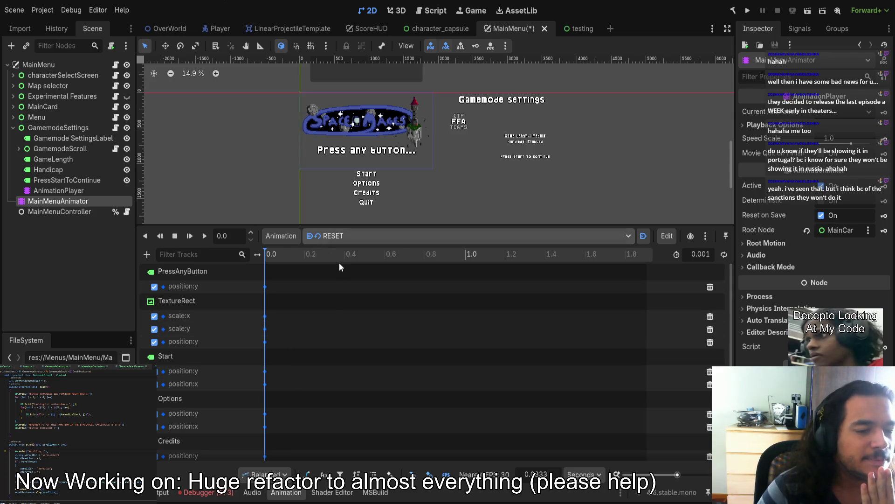
- Play MenuGoAway, then MainCardPressedAnyKey, and shrink the Animation panel to enlarge the scene view
click(203, 236)
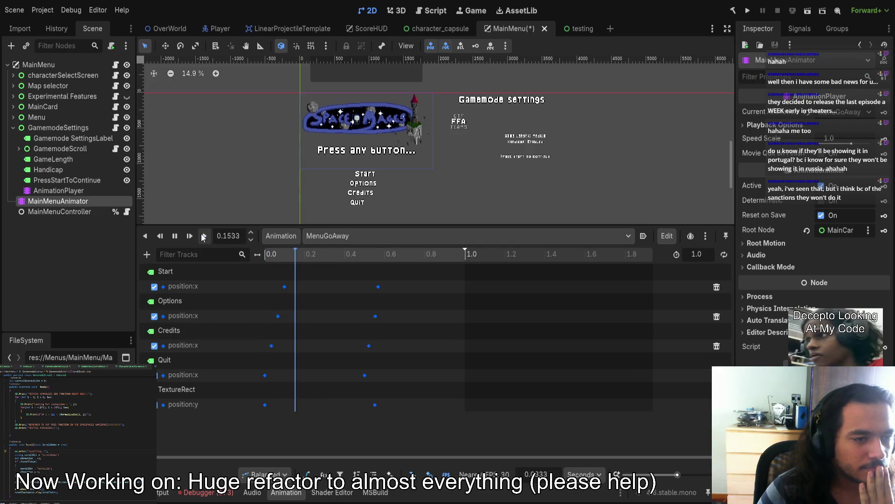
click(387, 253)
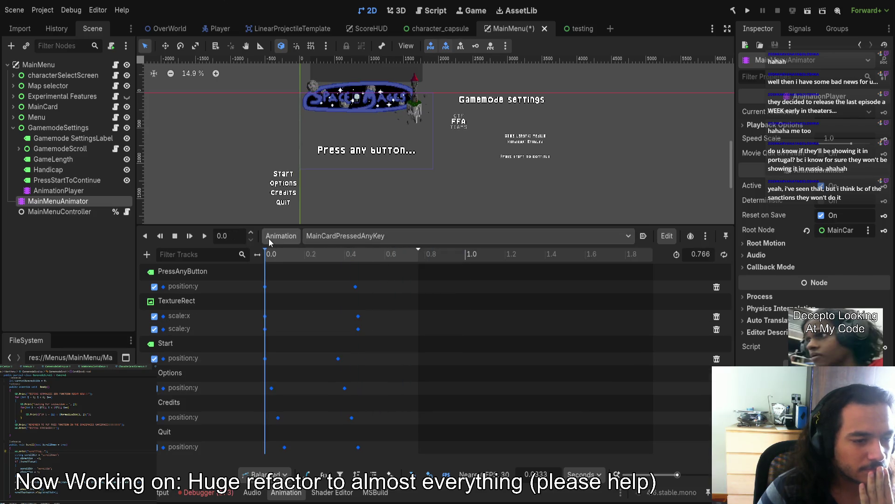
click(204, 237)
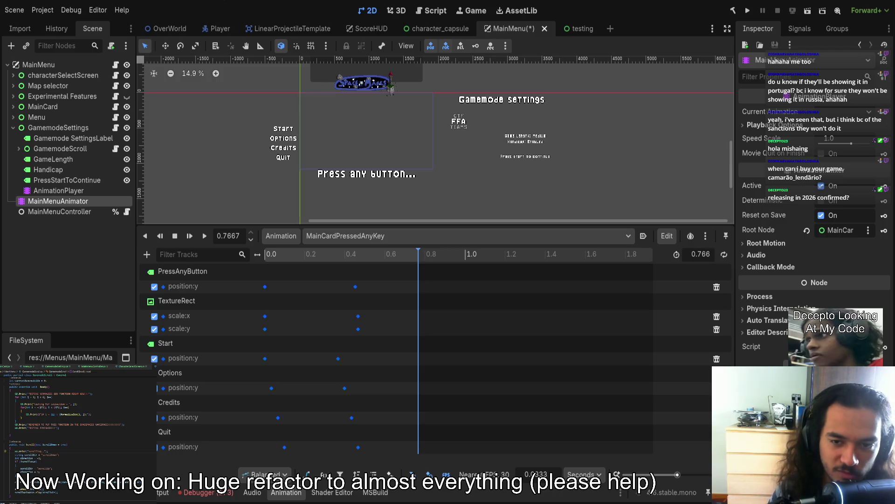
click(485, 209)
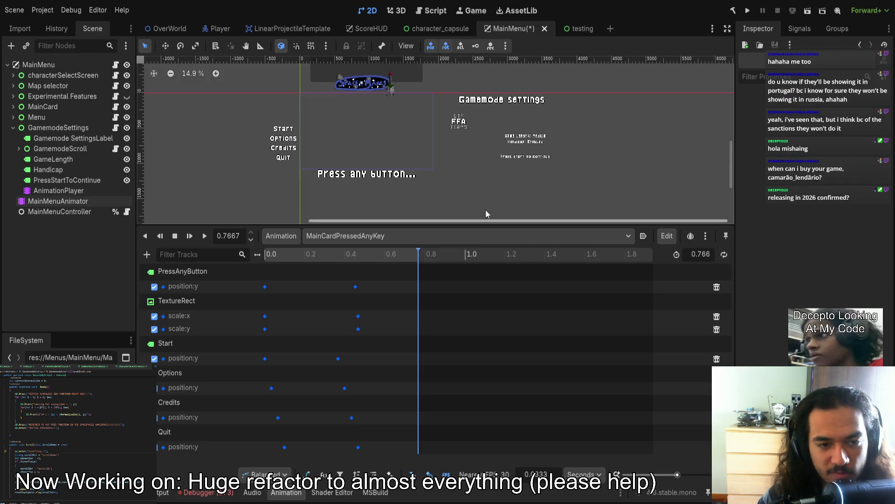
drag(431, 220, 434, 365)
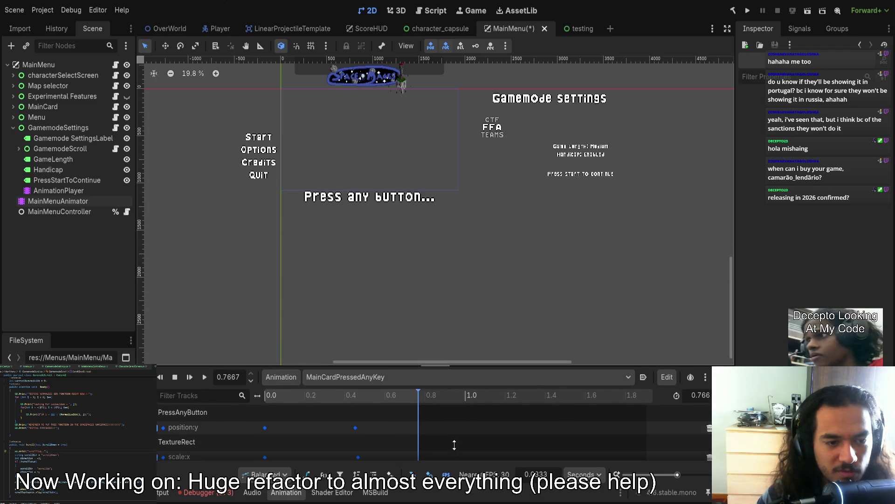
scroll(376, 277, up, 2)
scroll(376, 277, up, 2)
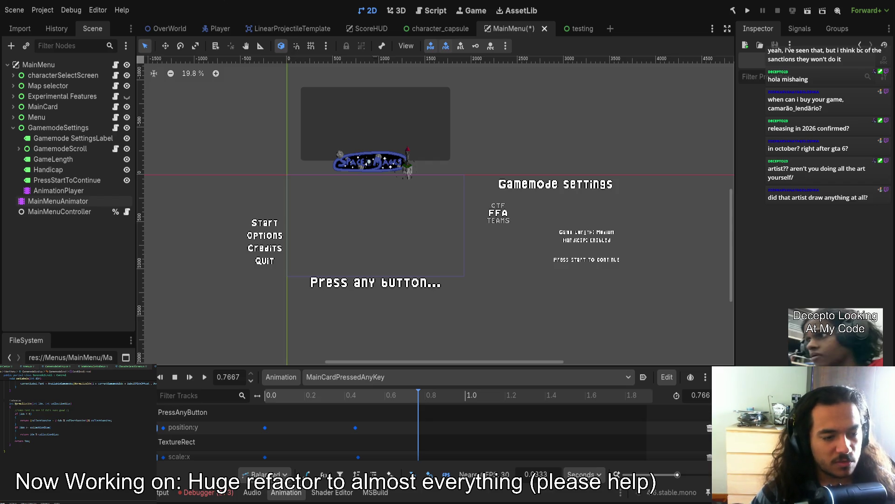
- Look through the MainCard and MainMenuController scripts, returning to MainCard.cs
click(28, 367)
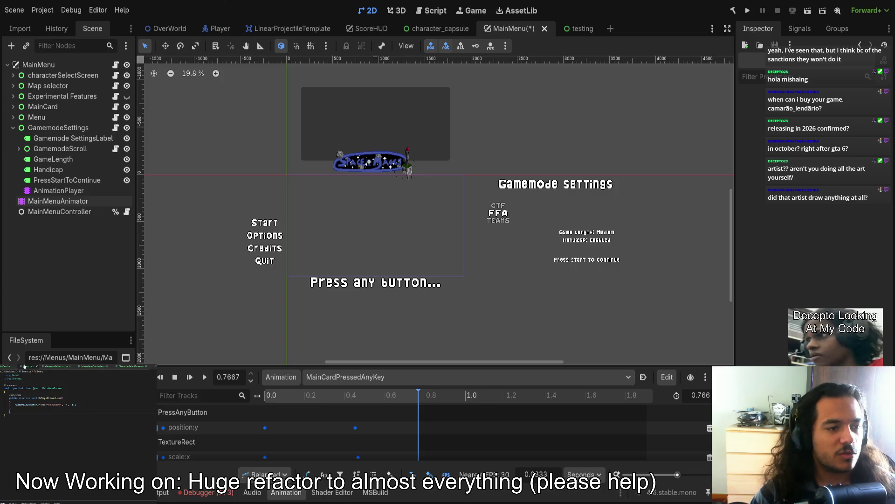
click(10, 366)
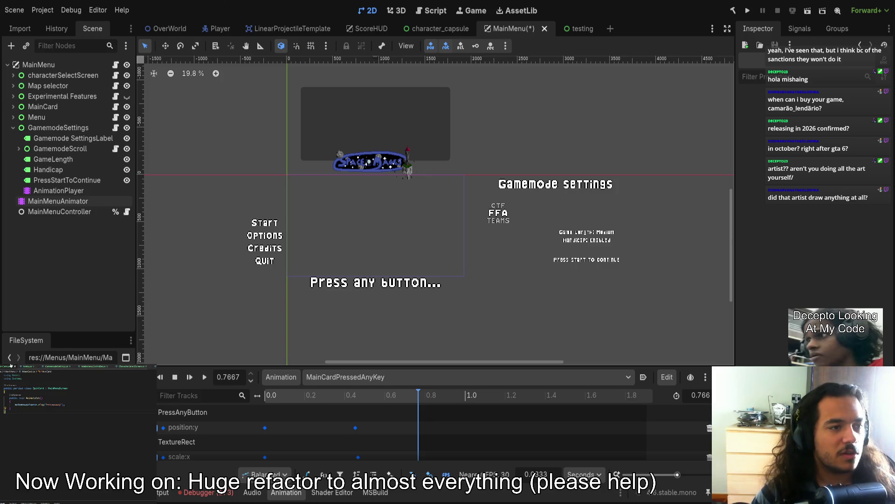
click(93, 367)
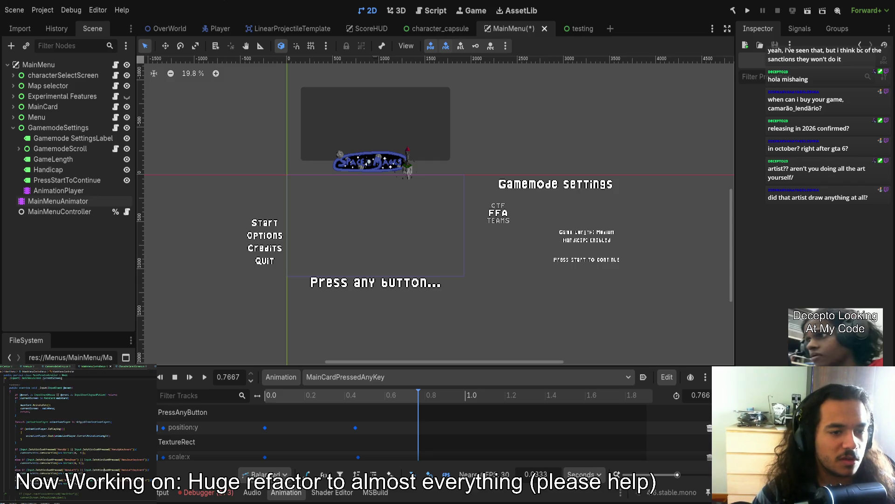
scroll(103, 469, up, 4)
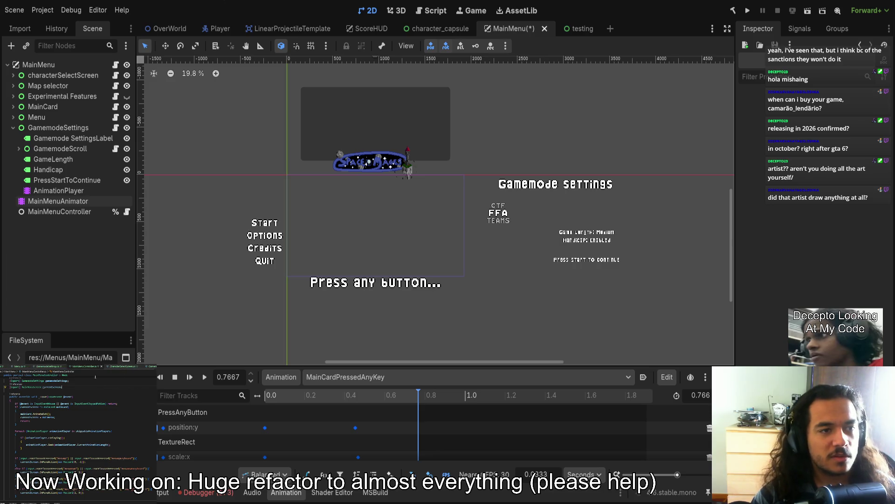
click(7, 367)
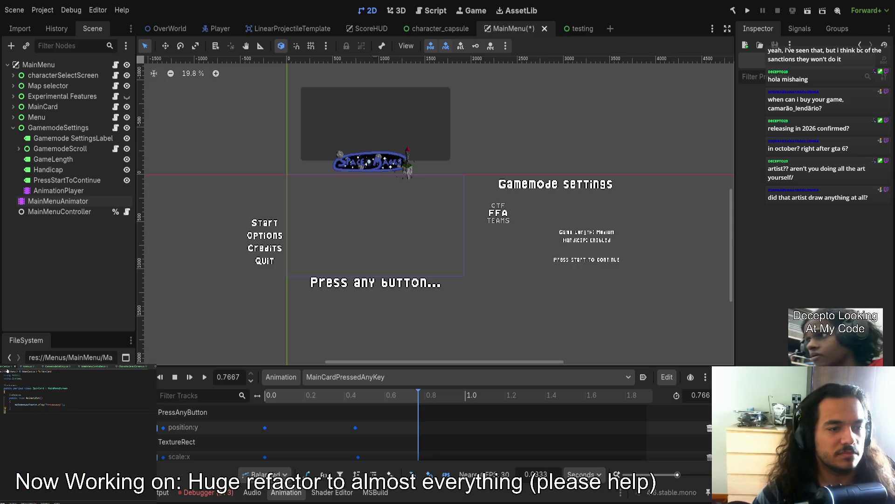
- Replace 'PressedAnyKey' in the Play() call with 'MainCardPressedAnyKey' and launch the game
double_click(56, 405)
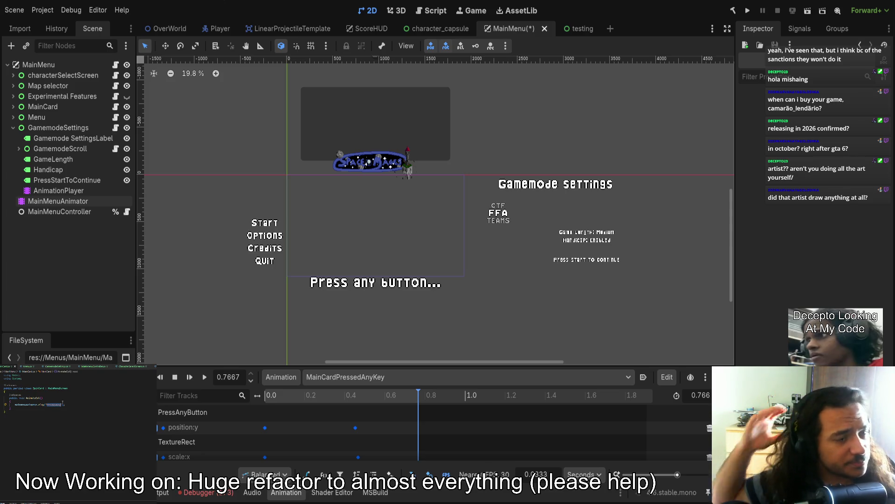
key(ctrl+v)
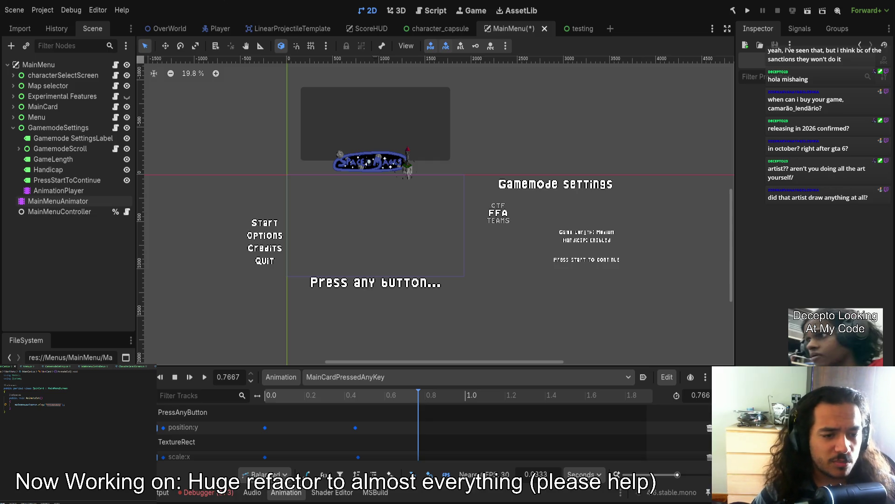
double_click(54, 405)
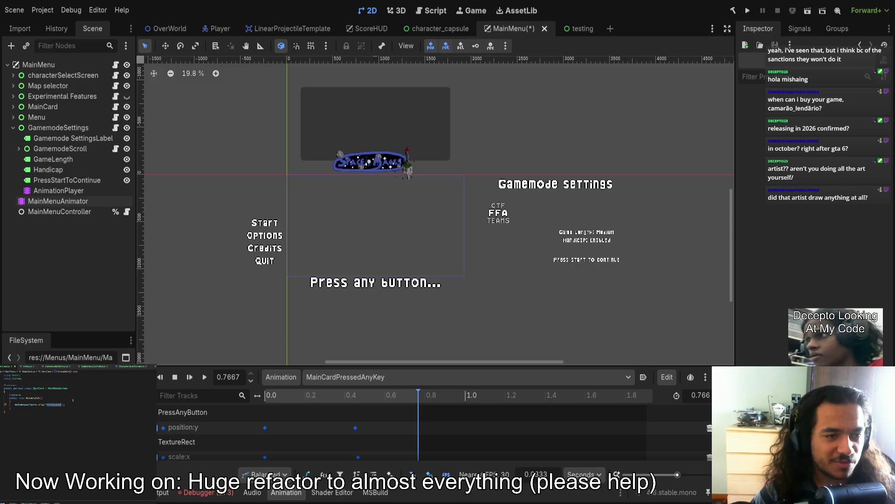
key(ctrl+v)
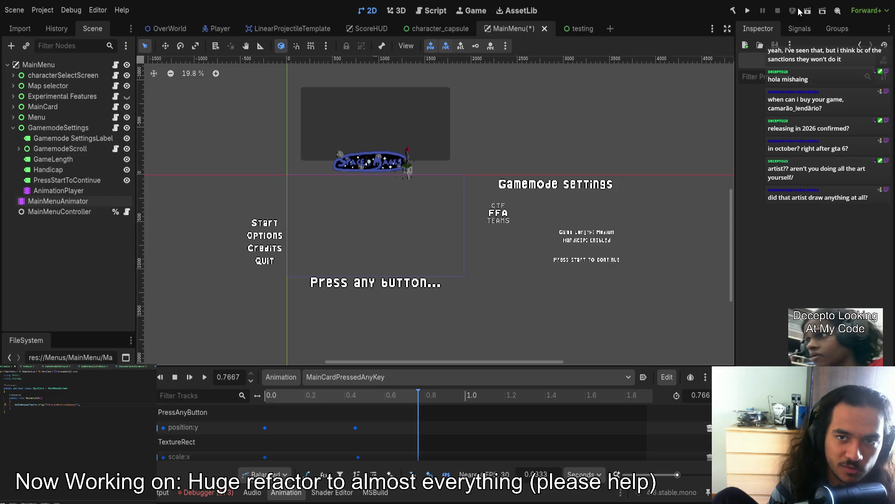
click(747, 10)
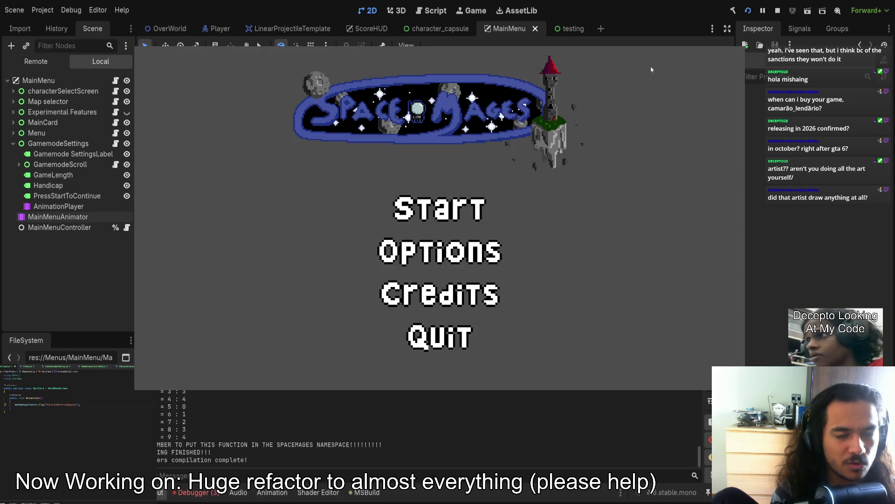
- Stop the running game with F8 after checking the menu
key(F8)
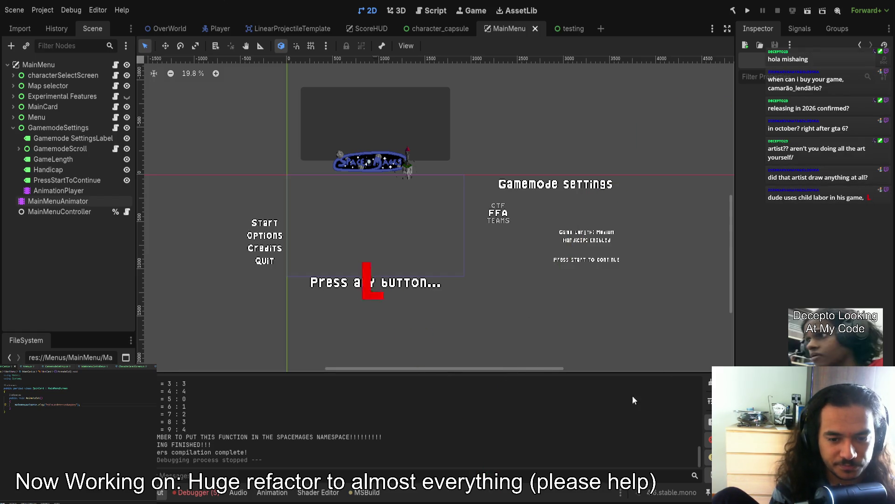
- Switch from Godot to the VS Code window showing MainCard.cs
key(alt+Tab)
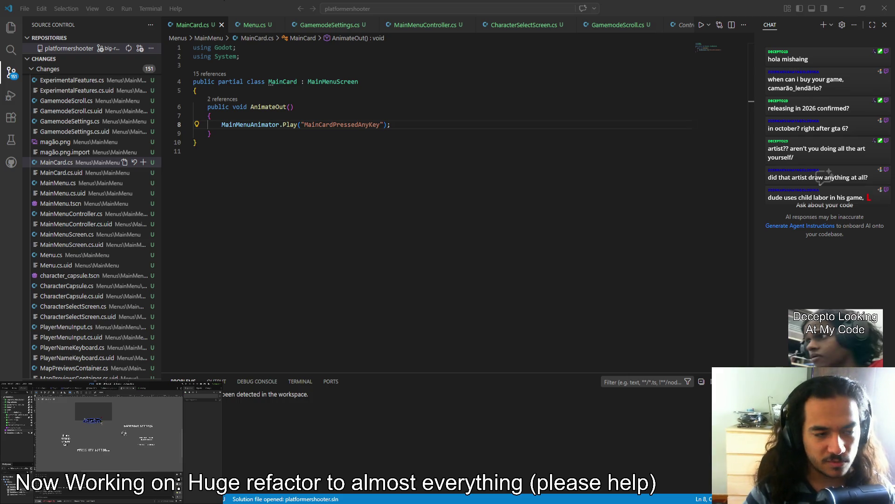
key(alt+Tab)
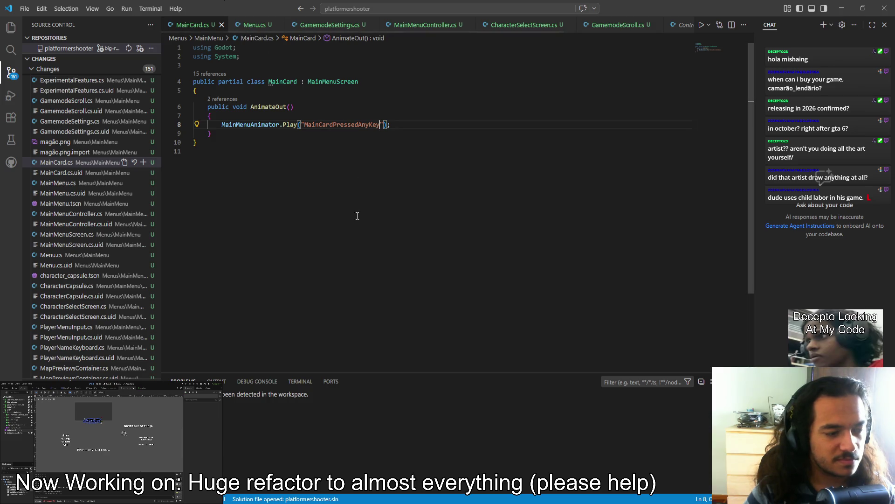
key(Left)
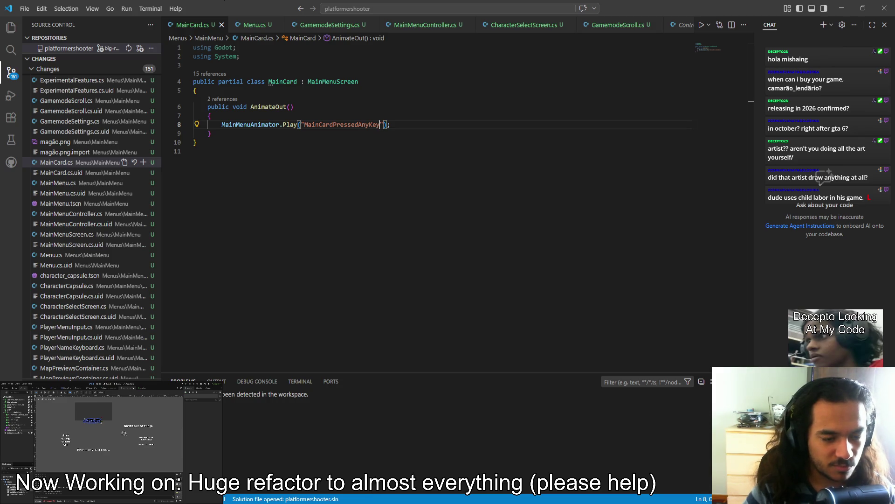
key(alt+Tab)
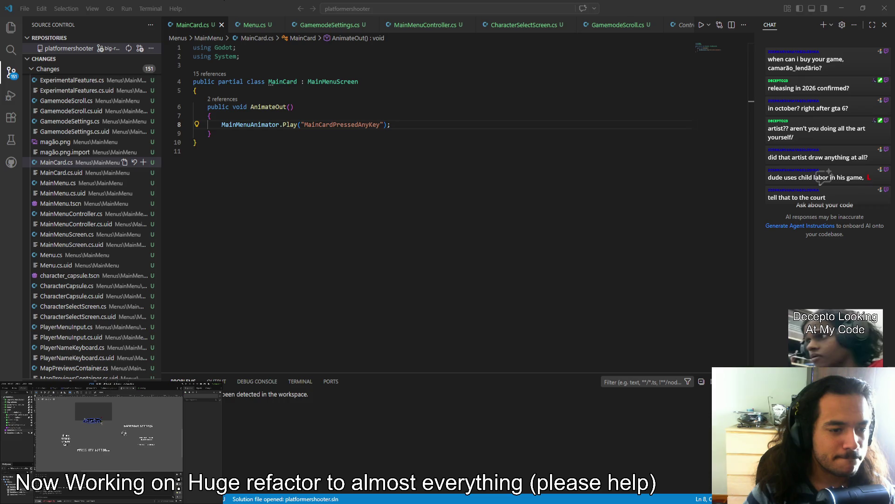
click(455, 25)
scroll(311, 263, down, 4)
scroll(310, 262, up, 5)
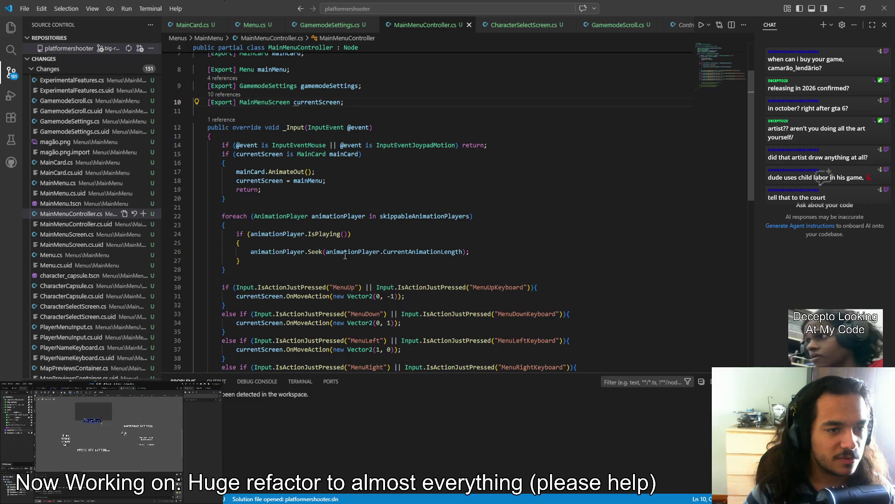
click(457, 145)
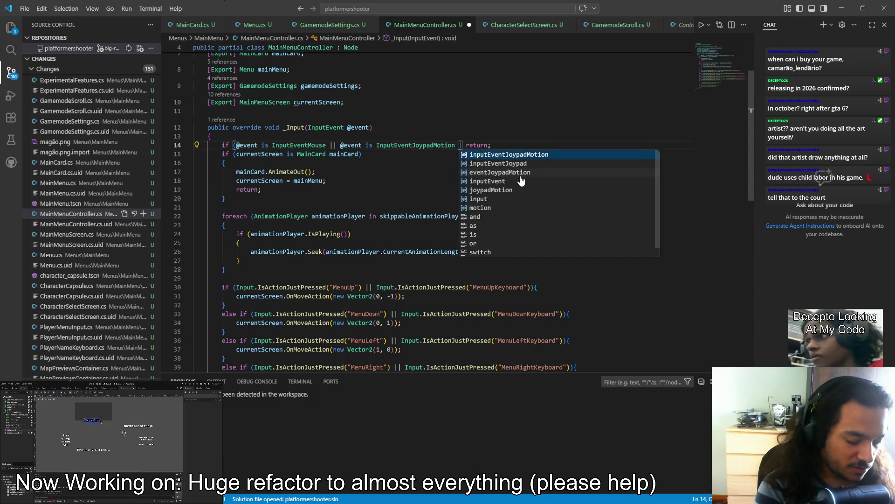
text(|| @)
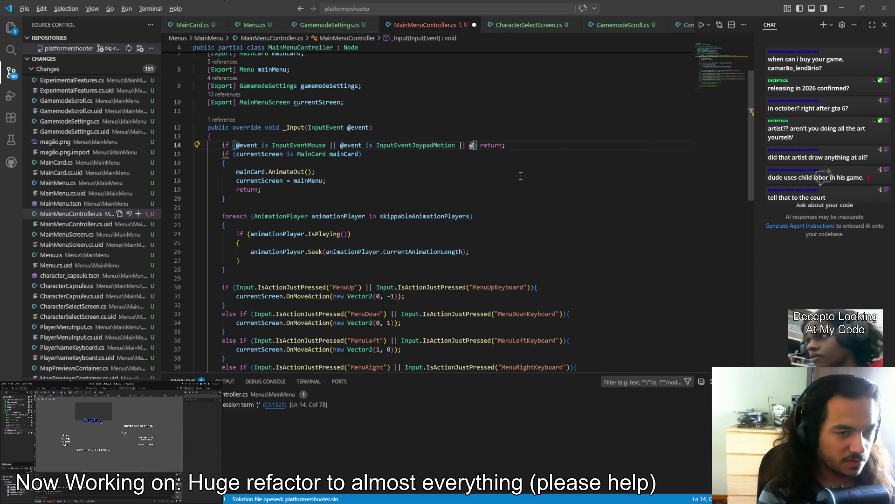
text(event)
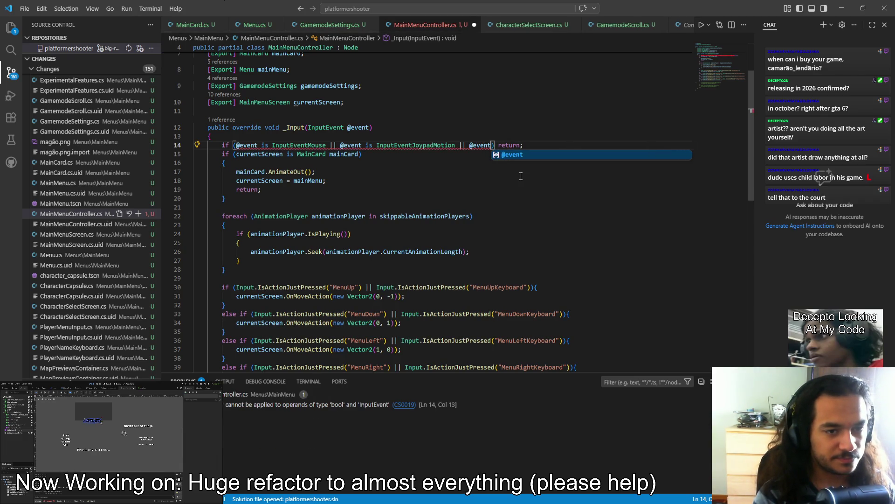
text(.)
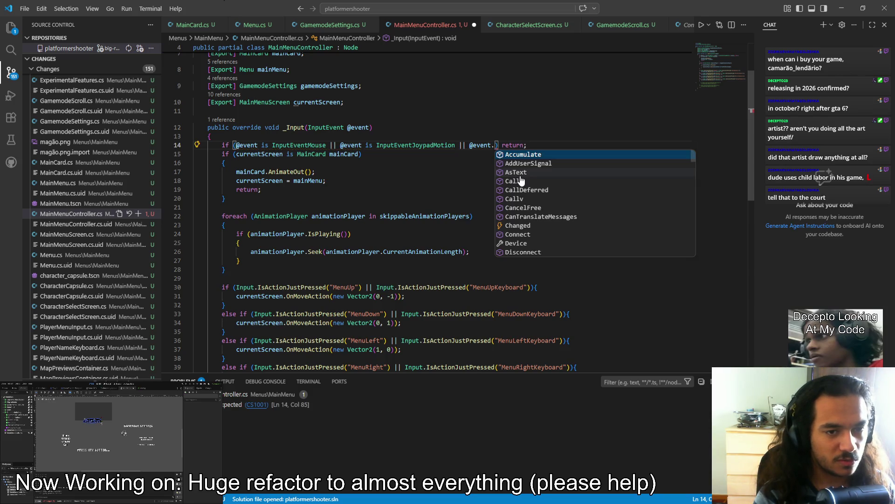
text(isre)
key(Tab)
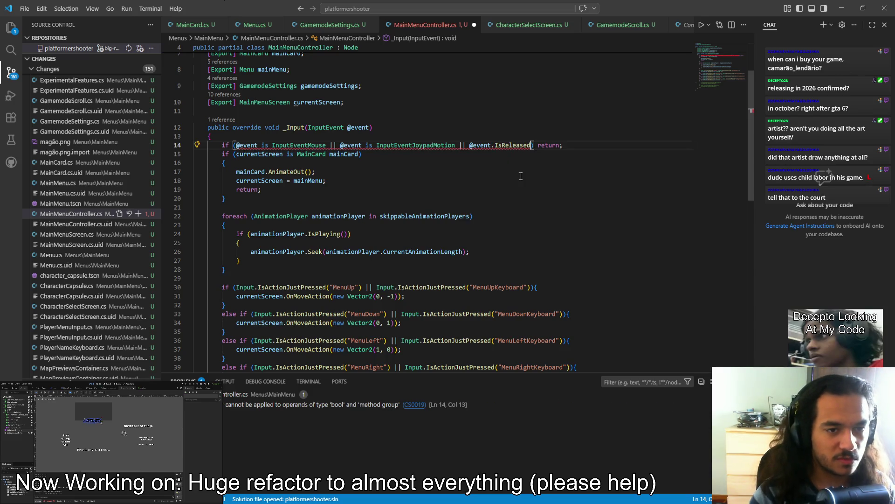
text(())
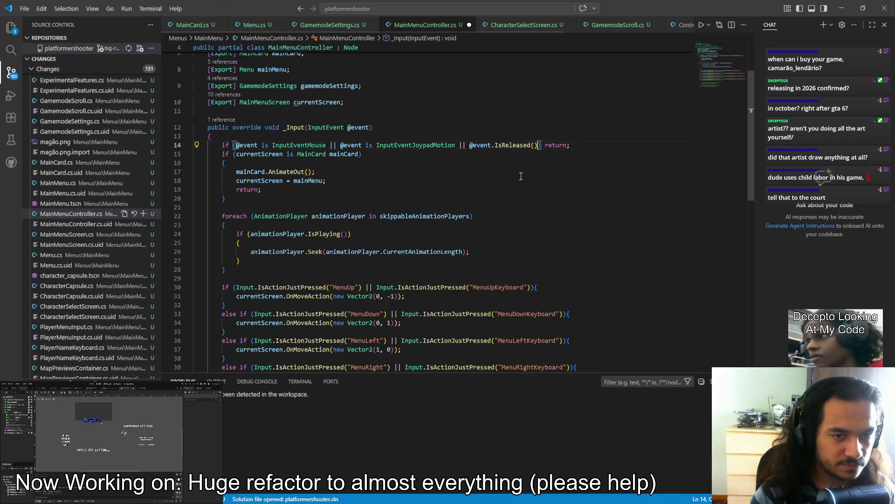
- Move the IsReleased() check to the start of the condition, tidy the operators, and save
key(ctrl+shift+Left)
key(ctrl+shift+Left)
key(ctrl+shift+Left)
key(ctrl+c)
key(BackSpace)
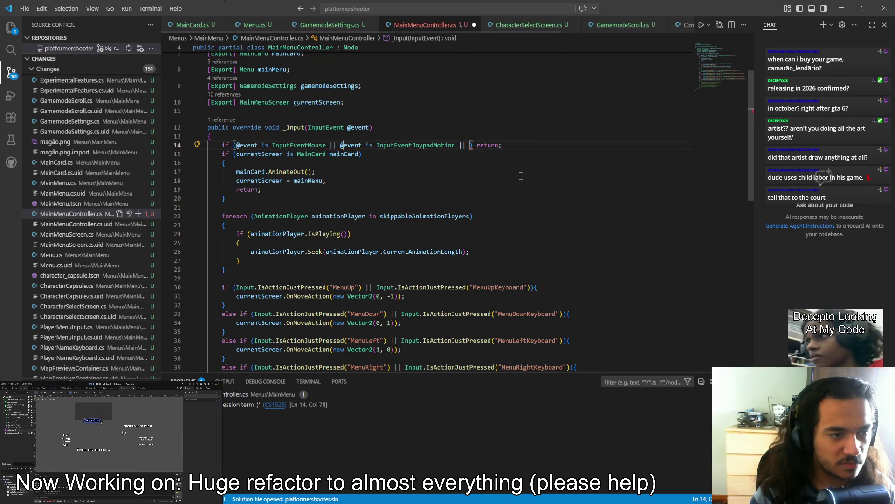
key(ctrl+Left)
key(ctrl+Left)
key(ctrl+Left)
key(ctrl+v)
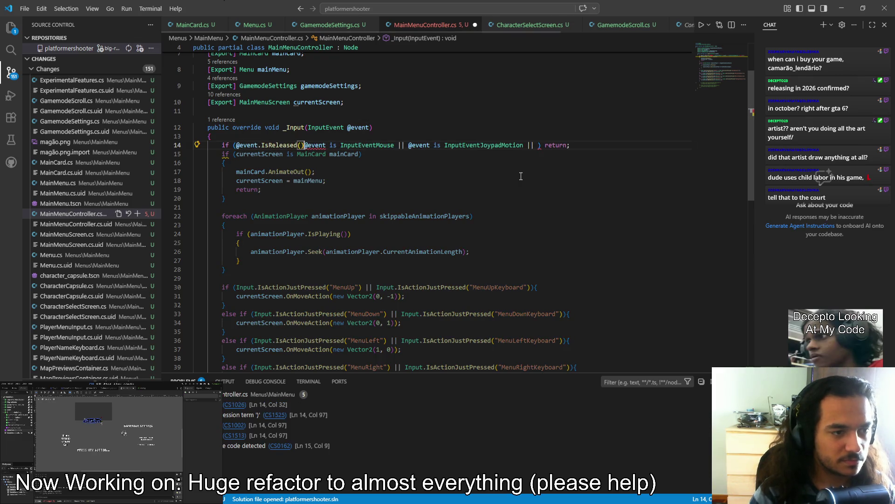
text(||)
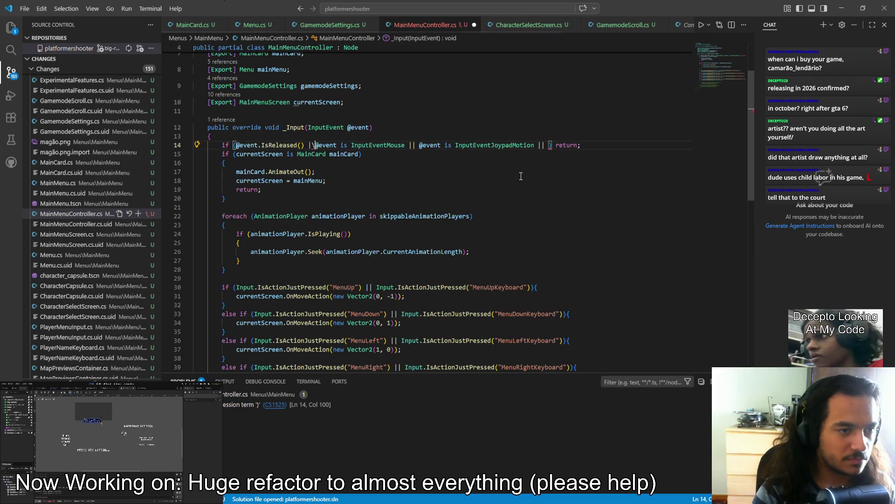
key(ctrl+Right)
key(ctrl+Right)
key(ctrl+Right)
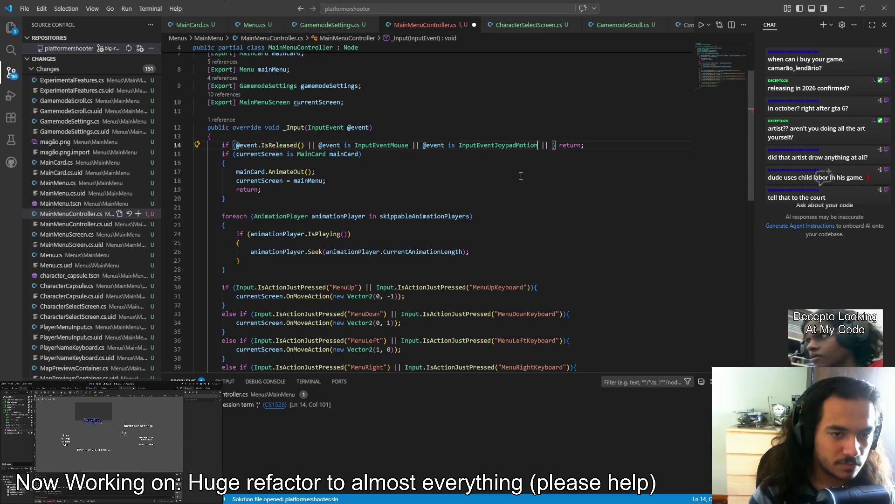
key(BackSpace)
key(BackSpace)
key(BackSpace)
key(Delete)
key(ctrl+s)
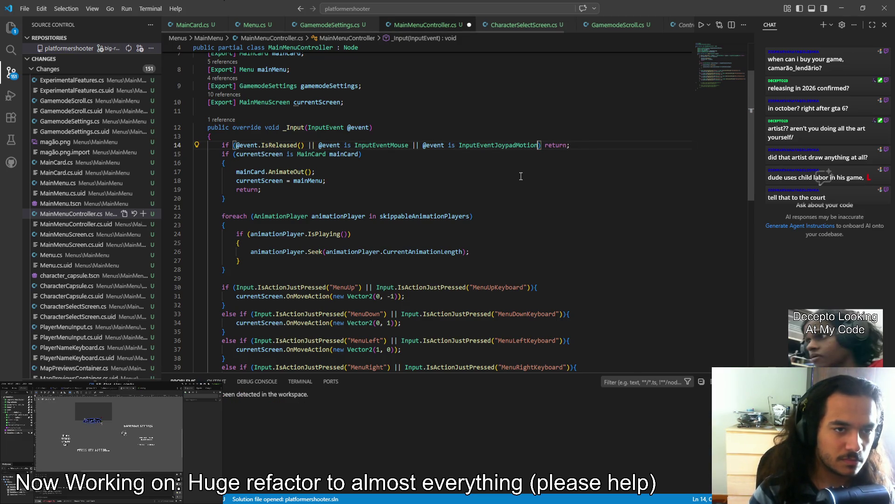
key(BackSpace)
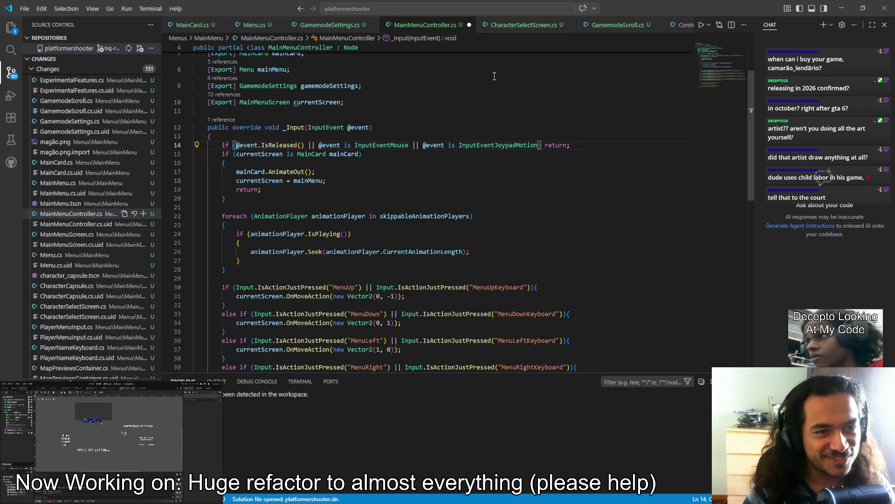
key(ctrl+s)
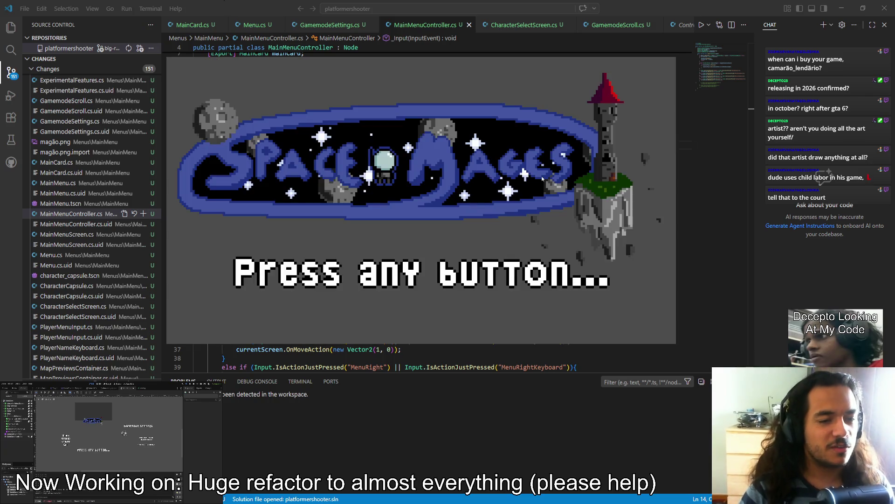
- Press past 'Press any button...' to reveal Start/Options/Credits/Quit, close the game, then repeat and quit
click(541, 179)
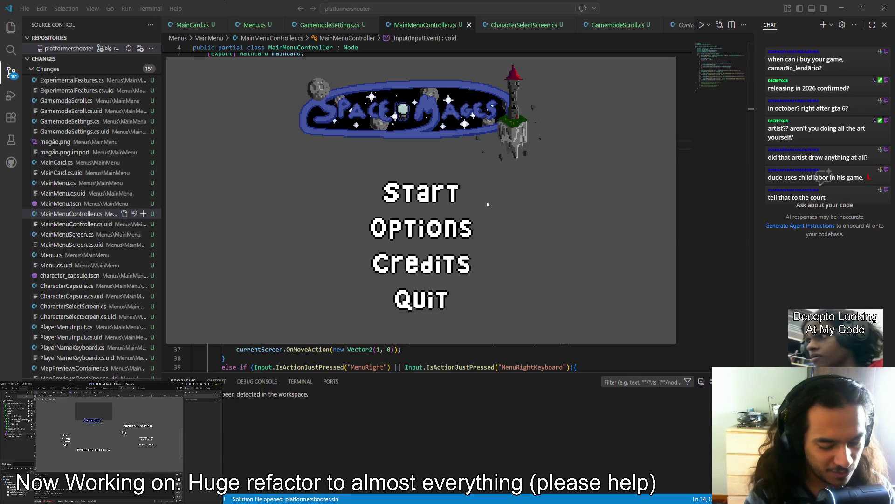
key(alt+F4)
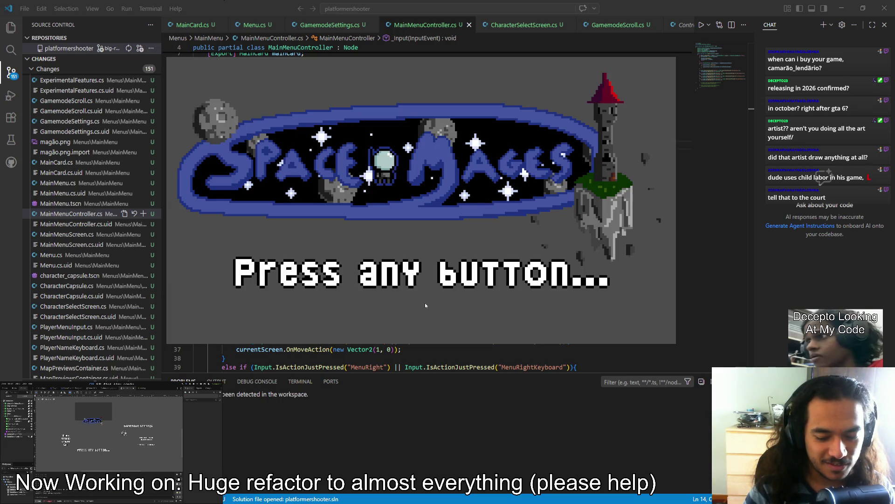
click(425, 305)
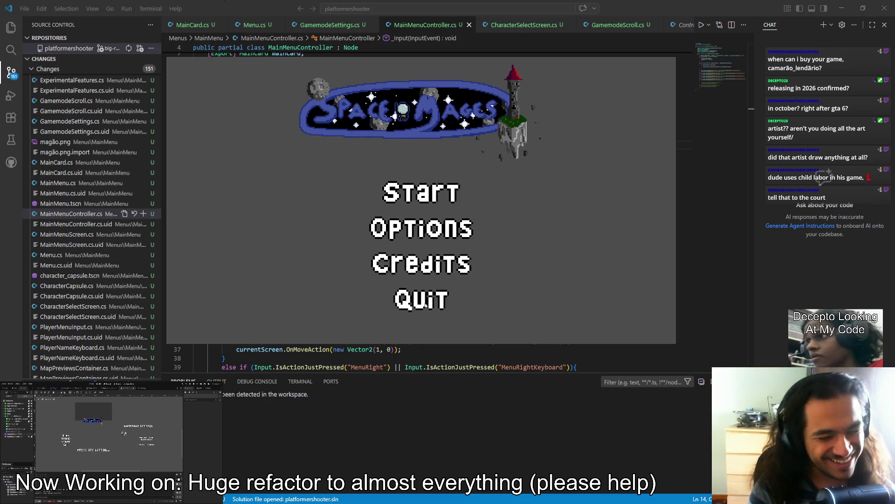
click(425, 306)
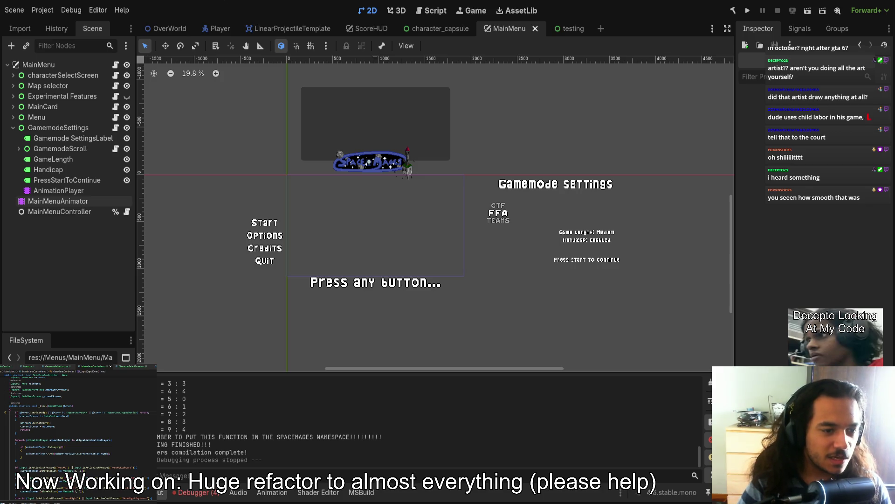
- Select MainMenuAnimator, enlarge the Animation panel, and scrub and play MainCardPressedAnyKey
click(380, 286)
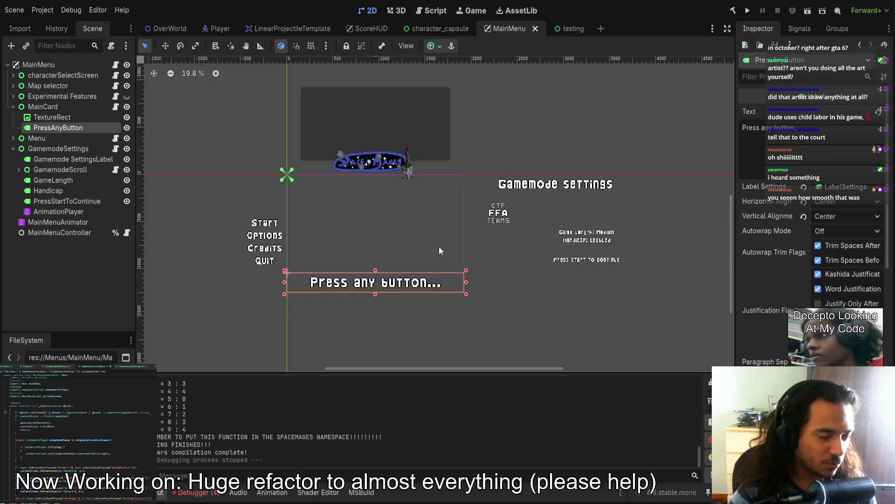
click(57, 222)
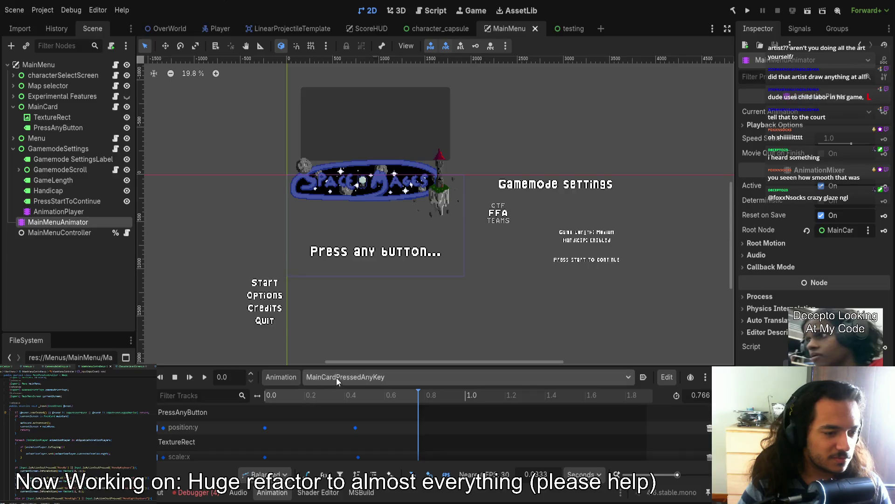
scroll(379, 250, up, 3)
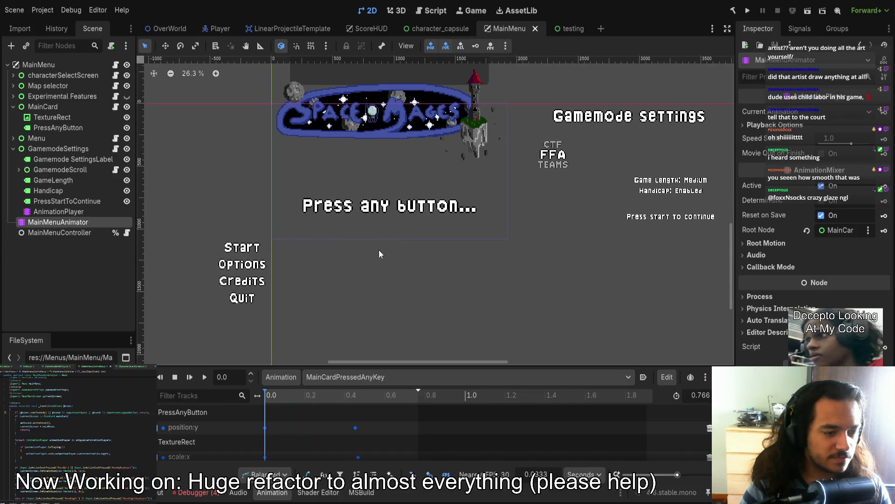
mouse_move(334, 366)
mouse_down()
mouse_move(364, 175)
mouse_move(347, 273)
mouse_up()
drag(269, 306, 284, 306)
key(d)
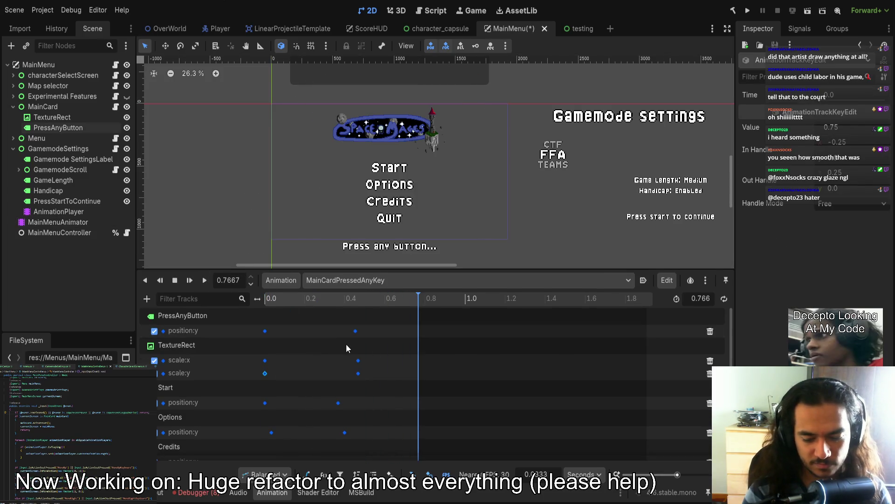
click(267, 302)
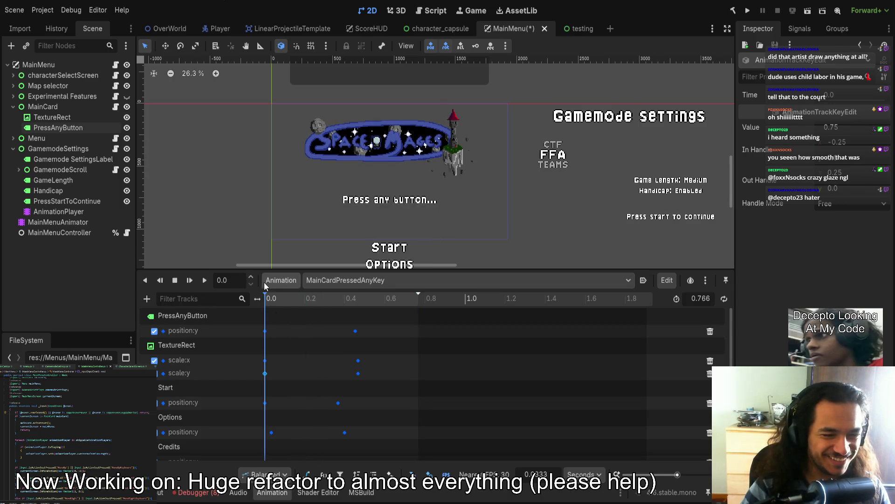
- Loop-test MainCardPressedAnyKey with repeat and ping-pong playback, then turn looping off
click(724, 298)
click(204, 280)
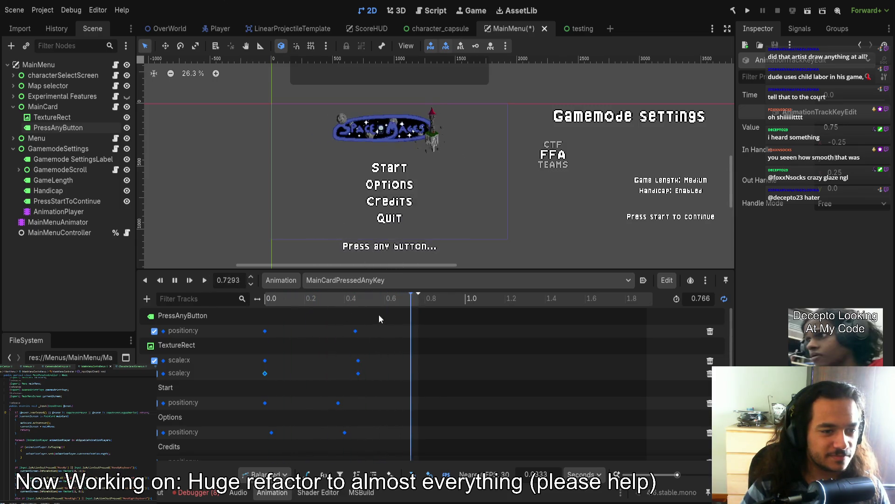
click(726, 299)
click(725, 299)
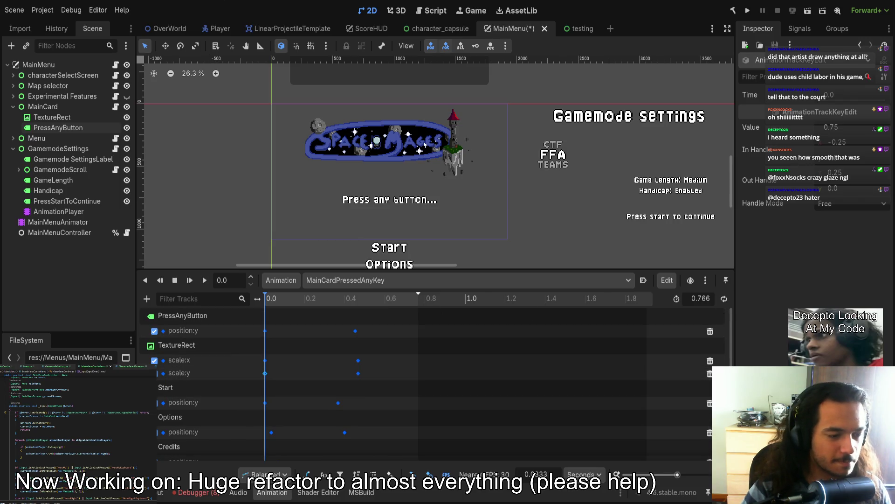
- Check the Debugger's NullReferenceException errors, save the MainMenu scene, and run the project
click(194, 492)
click(216, 375)
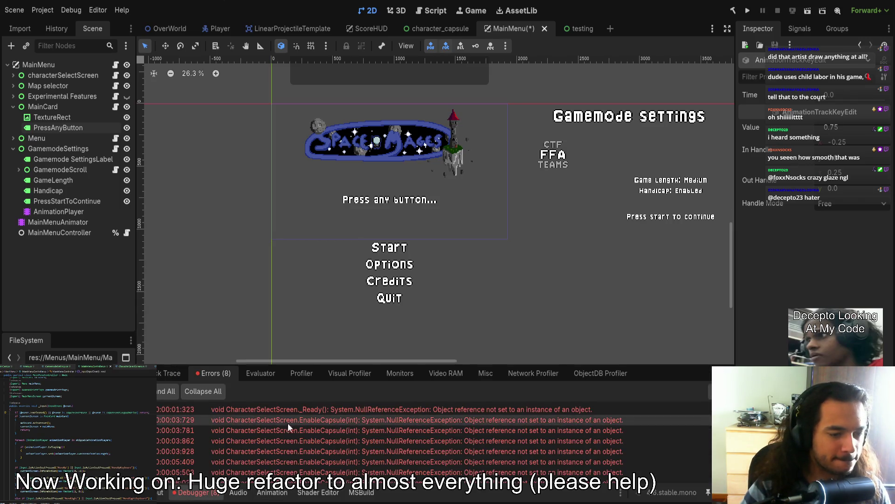
click(180, 376)
click(58, 222)
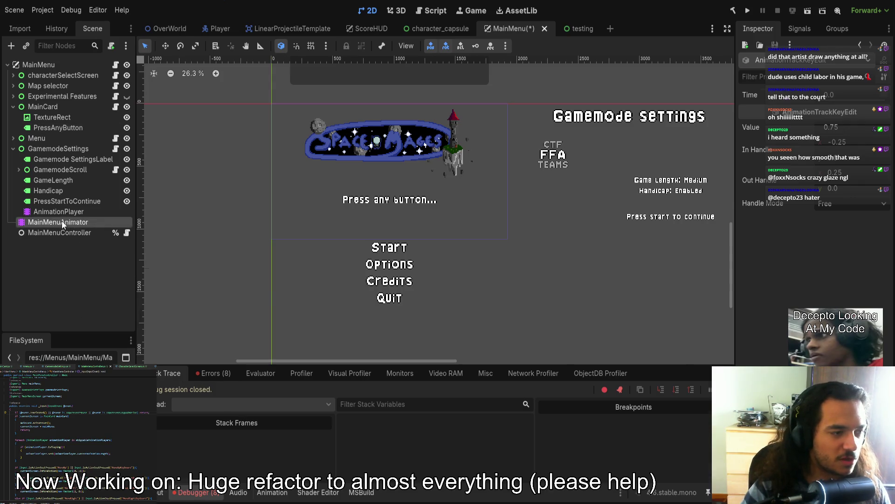
key(ctrl+s)
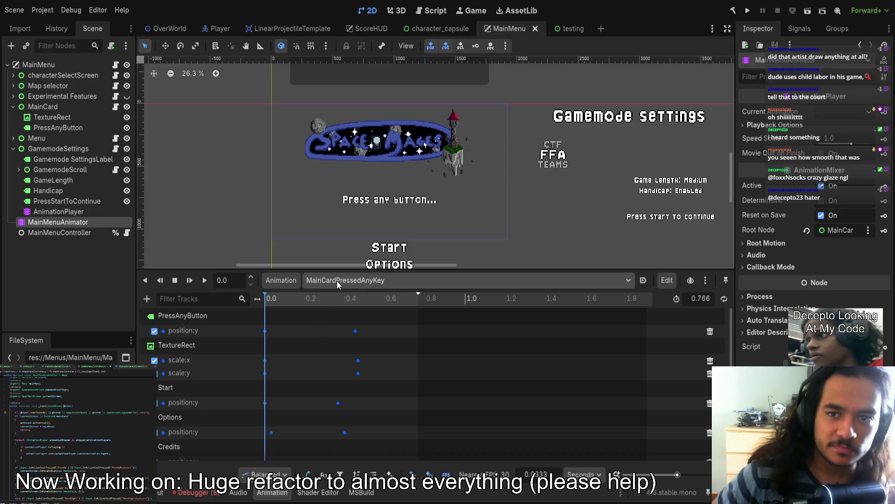
click(747, 9)
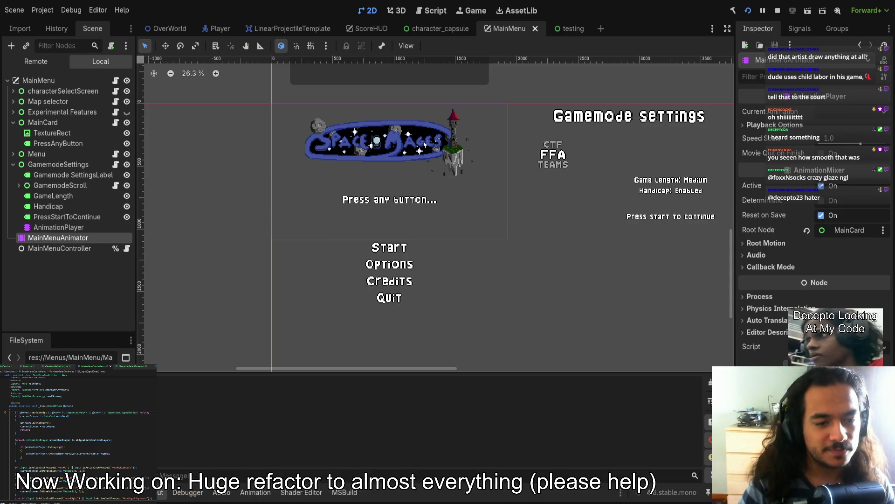
- Press past the intro to show the Start/Options/Credits/Quit menu, then stop the game with F8
click(544, 187)
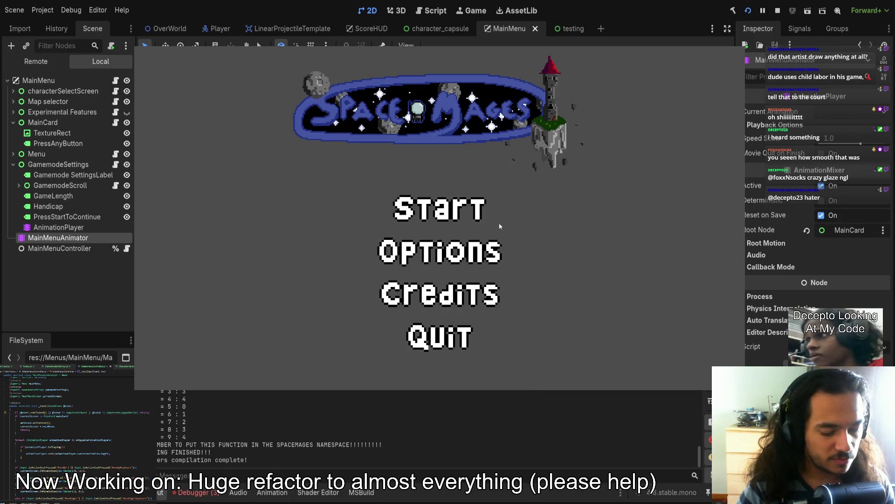
key(F8)
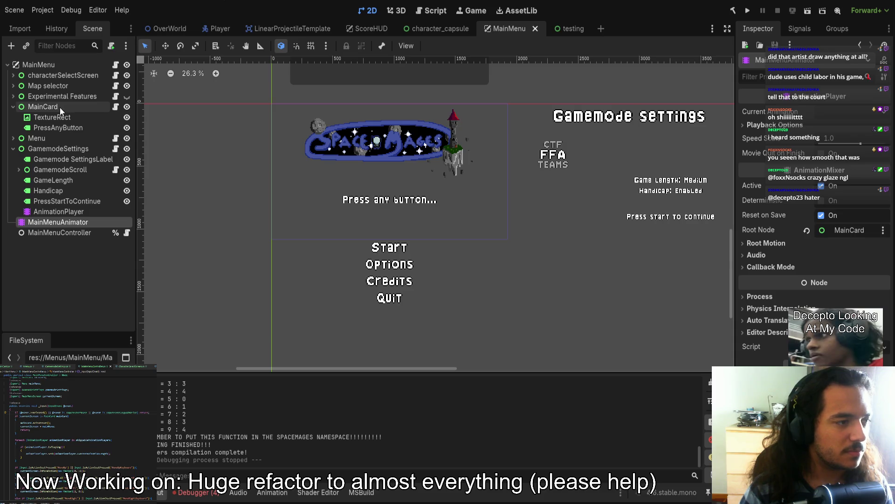
- Expand Menu to list Start, Options, Credits and Quit, and paste the new animation name into MainCard's Play() call
click(93, 138)
click(13, 139)
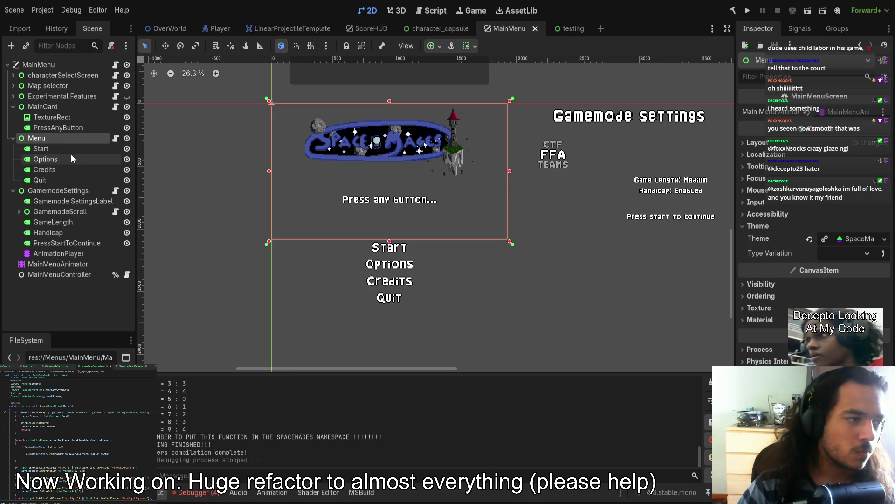
click(115, 138)
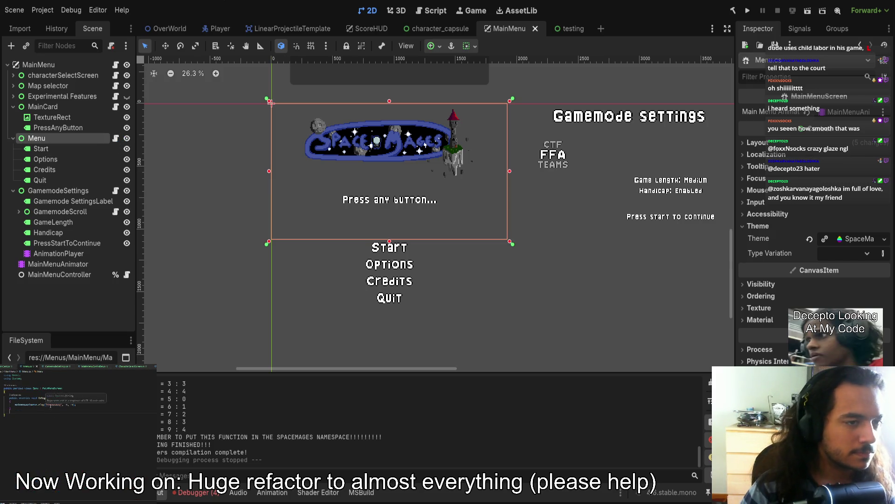
double_click(50, 405)
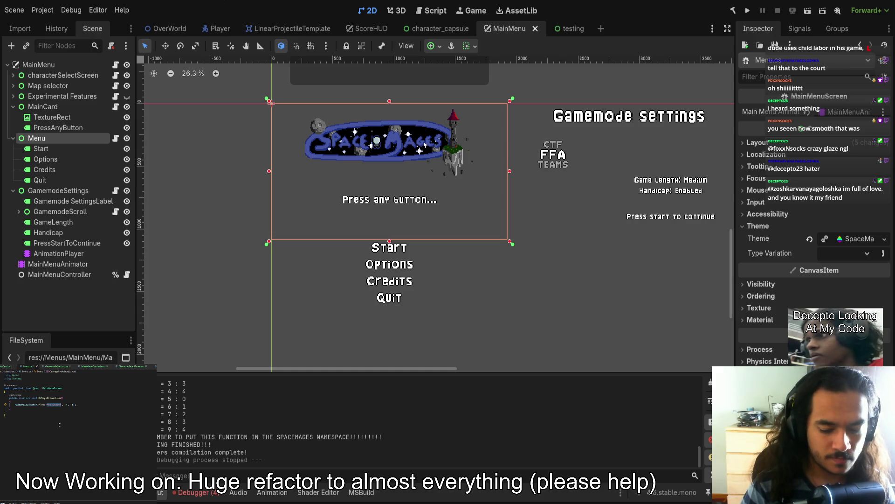
key(ctrl+Tab)
key(ctrl+Tab)
key(ctrl+v)
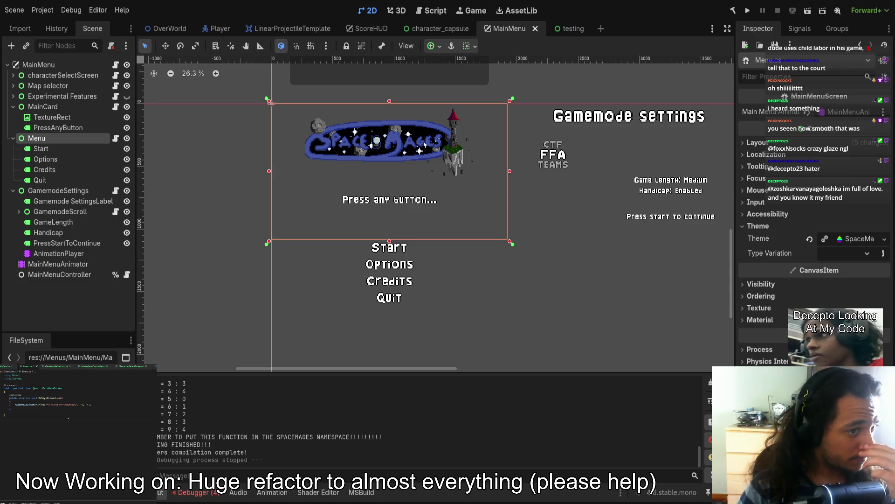
scroll(42, 401, down, 2)
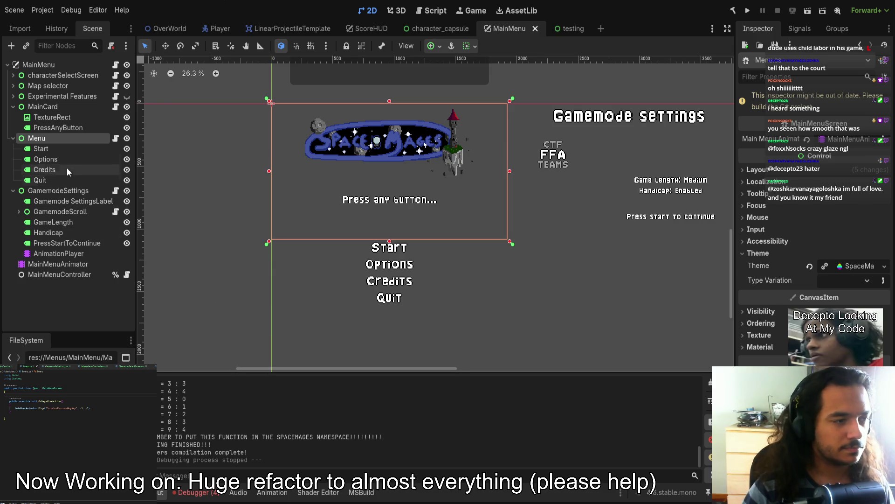
click(68, 264)
mouse_move(299, 294)
mouse_down()
mouse_move(348, 297)
mouse_move(450, 259)
mouse_up()
scroll(394, 201, up, 5)
scroll(394, 200, up, 3)
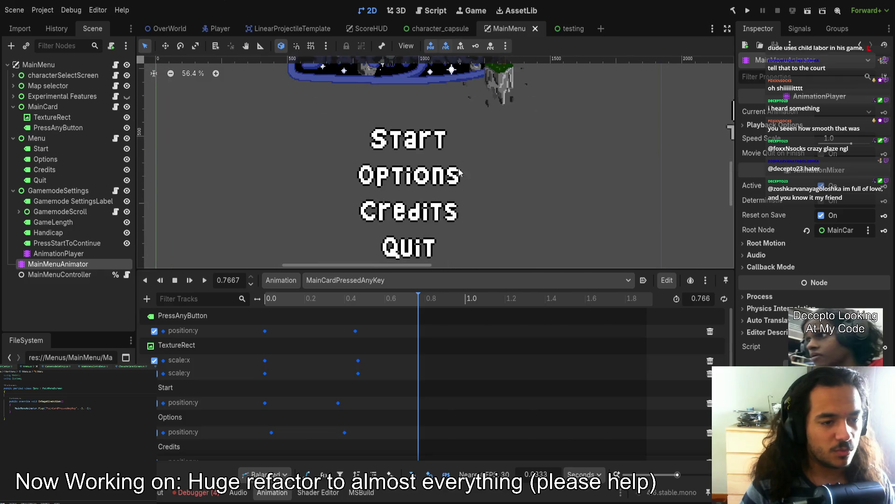
drag(402, 269, 402, 366)
click(71, 234)
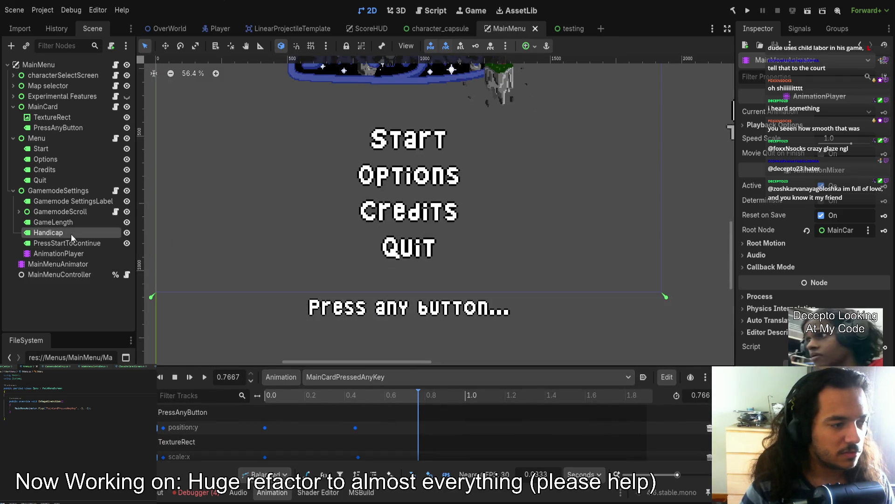
click(195, 492)
click(161, 492)
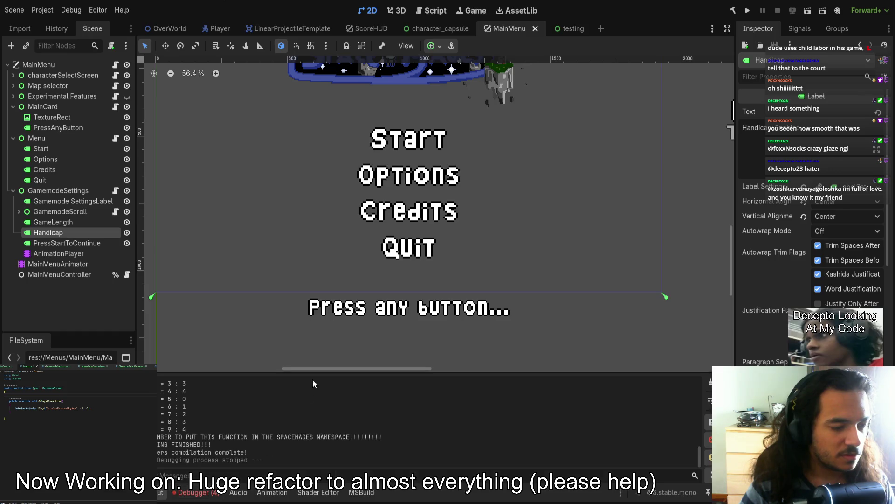
scroll(333, 255, down, 3)
click(58, 190)
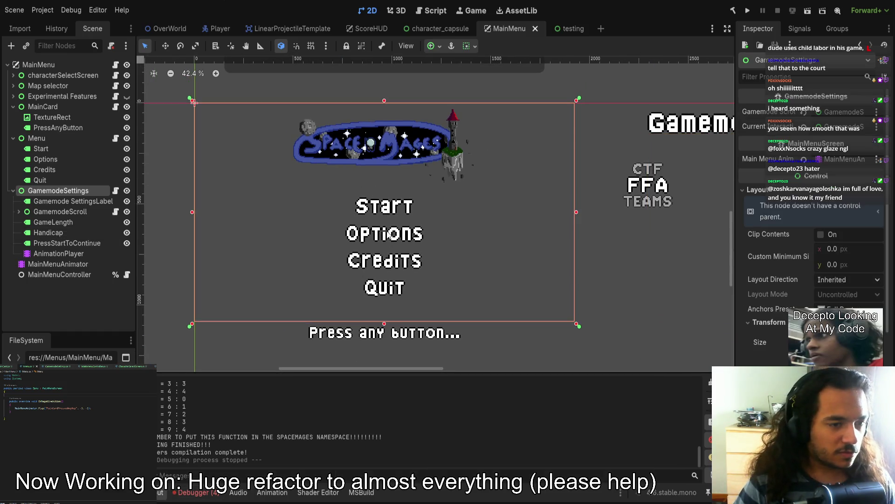
click(75, 200)
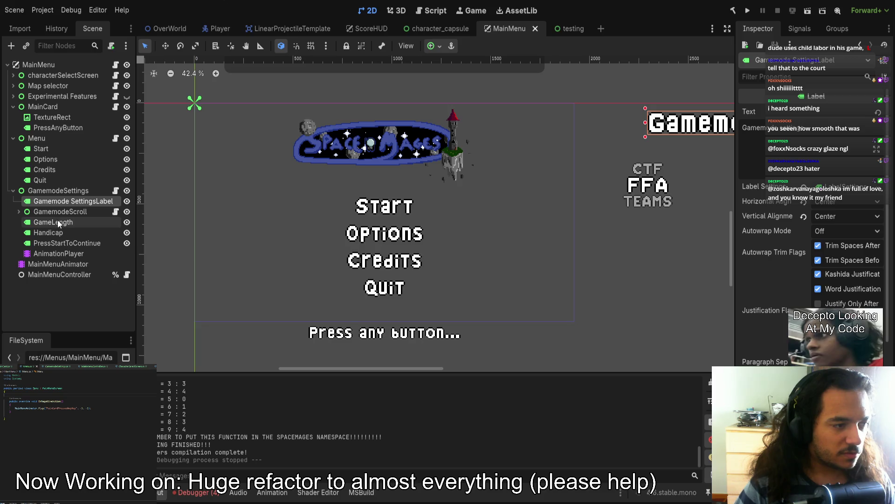
click(42, 149)
click(43, 159)
click(43, 169)
click(41, 149)
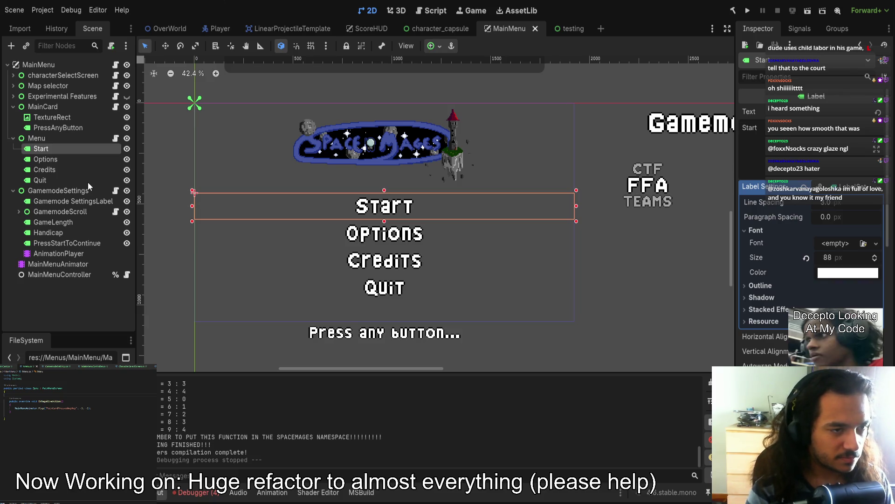
- Paste a Panel under Start and drag it into a bar behind the Start label
key(ctrl+v)
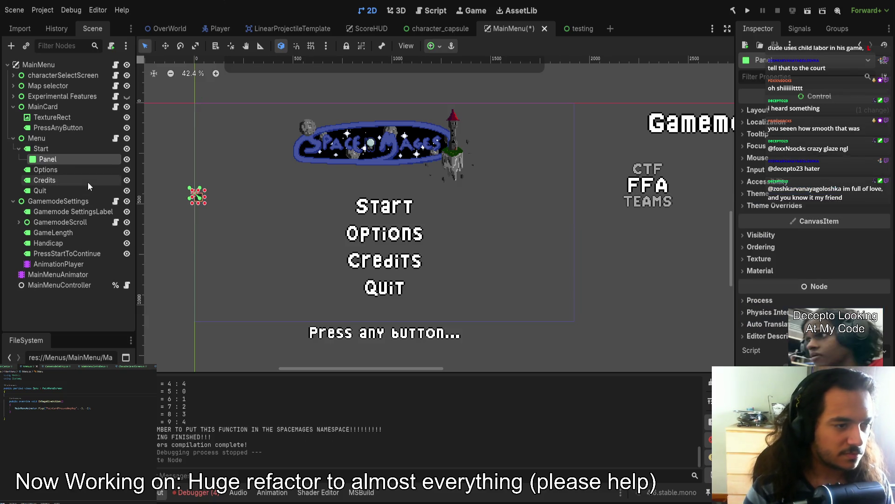
drag(206, 199, 375, 208)
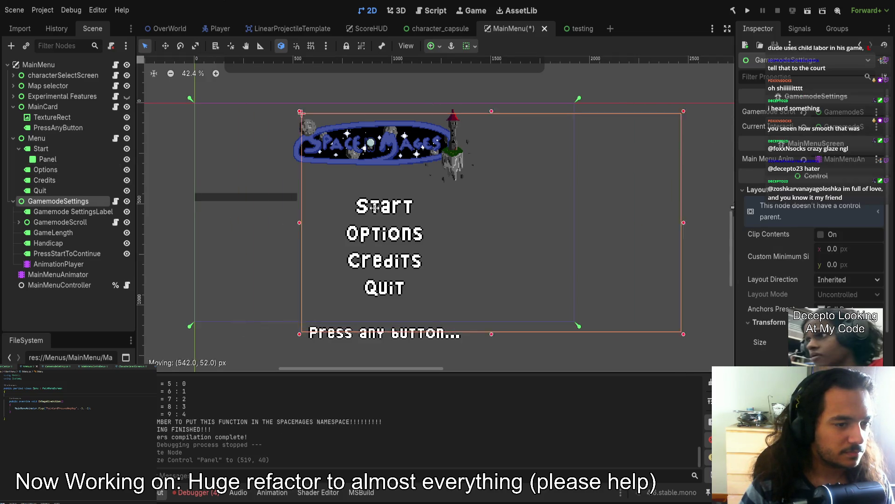
key(ctrl+z)
click(55, 159)
drag(208, 198, 344, 252)
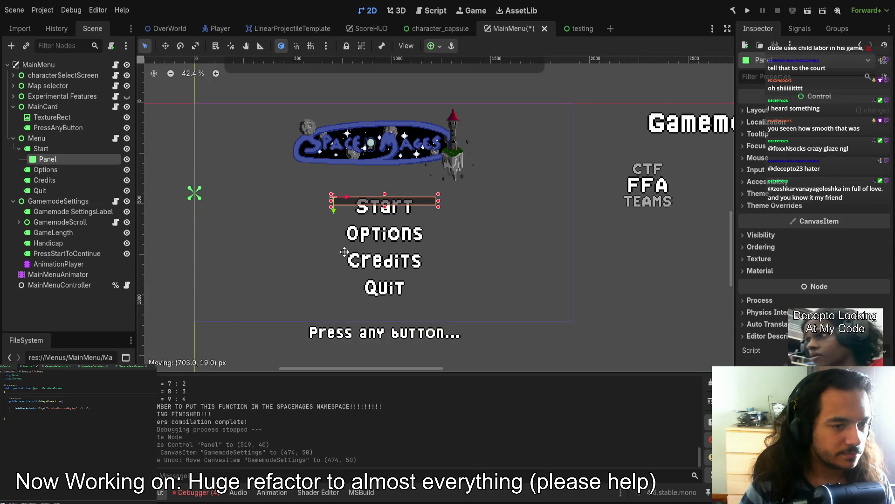
drag(384, 209, 383, 217)
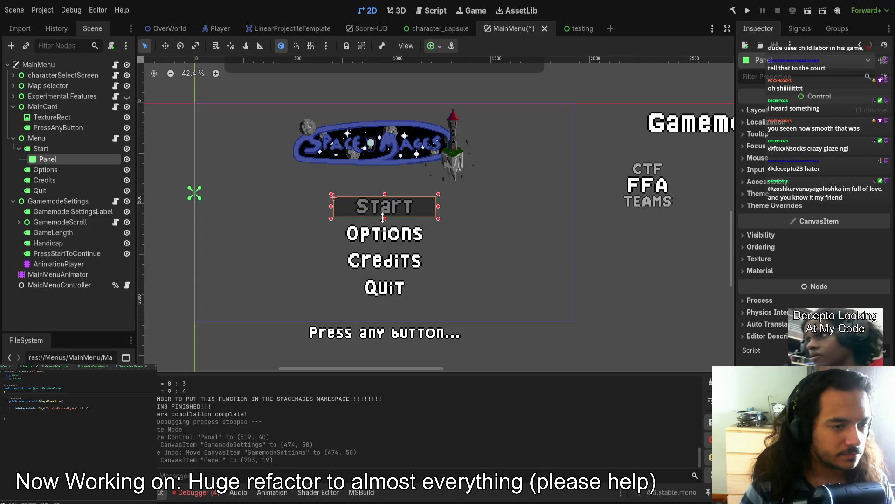
drag(332, 206, 347, 207)
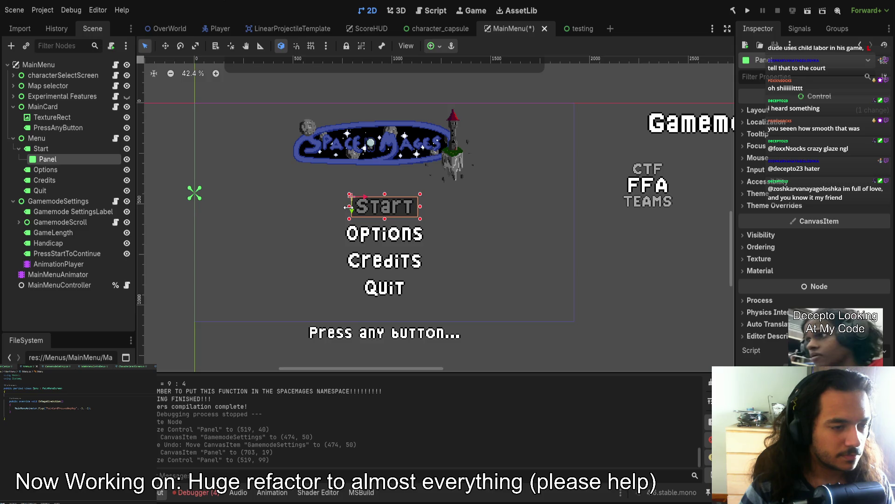
drag(347, 207, 362, 195)
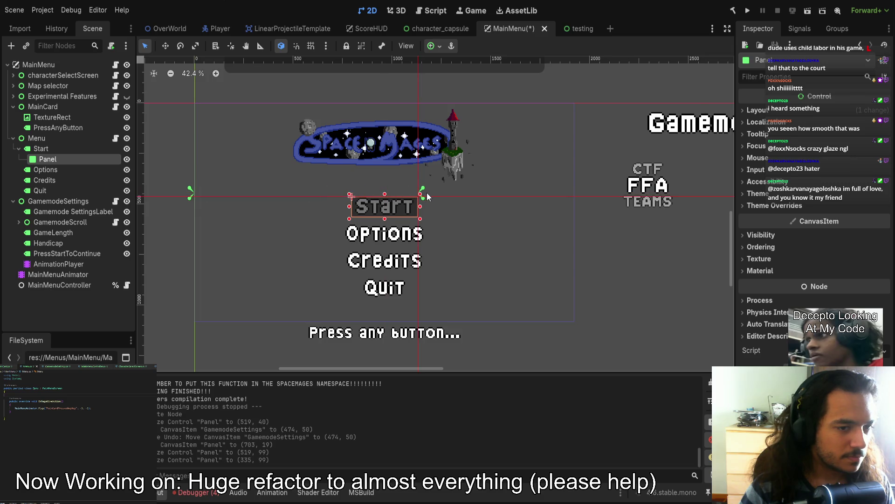
drag(427, 192, 425, 221)
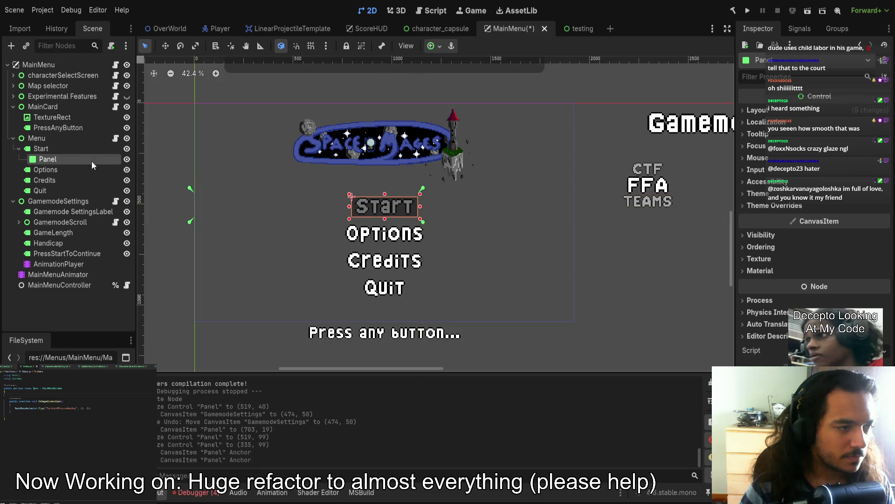
- Set the Panel's anchors preset to Full Rect and compare it with the four label boxes
click(757, 110)
click(812, 244)
click(810, 242)
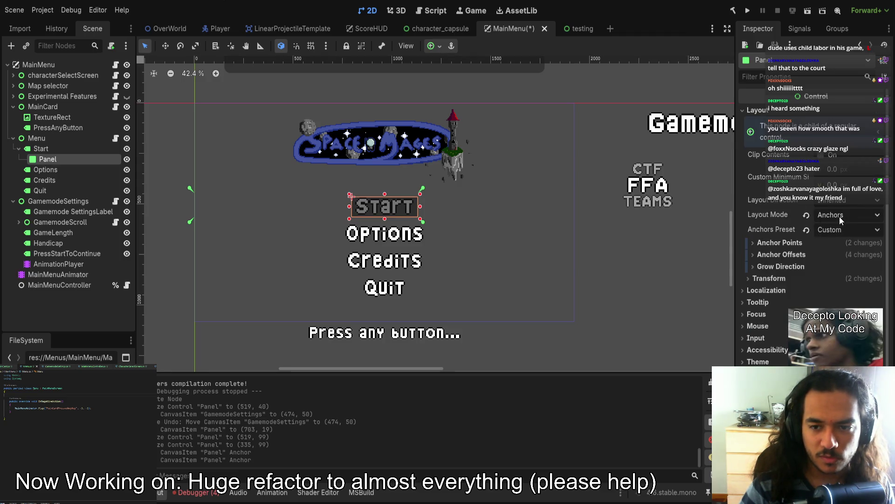
click(838, 261)
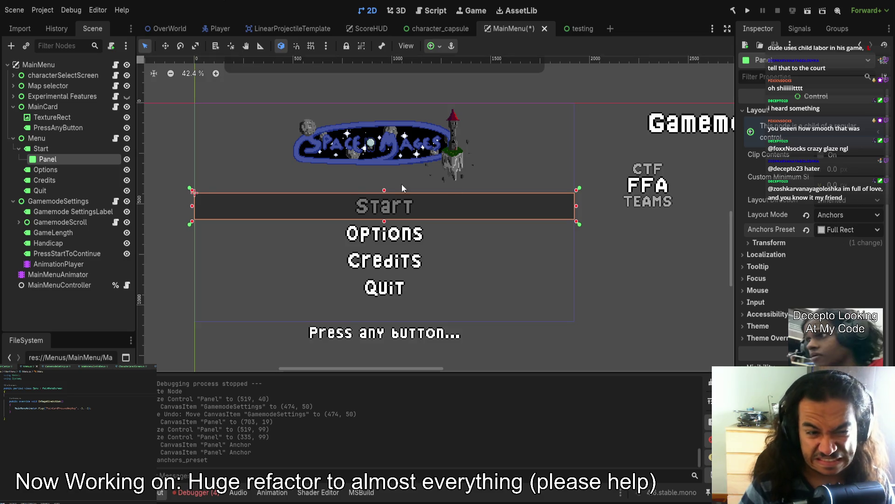
click(65, 149)
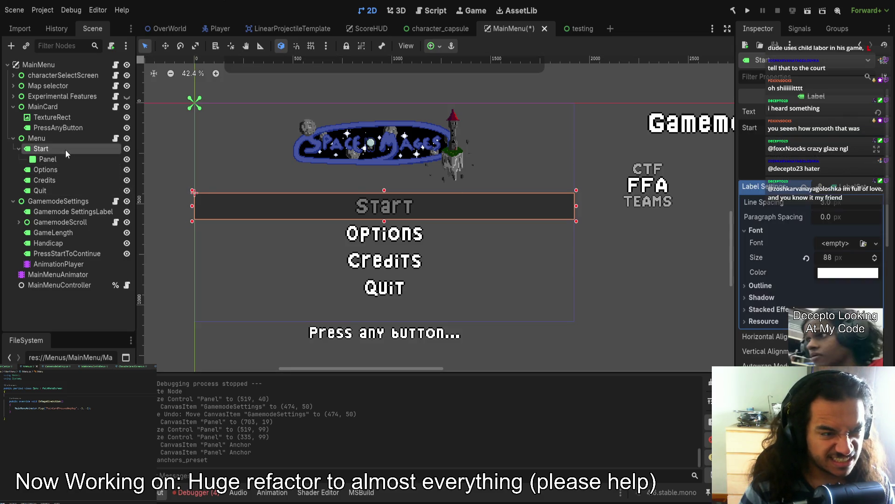
click(63, 158)
click(63, 152)
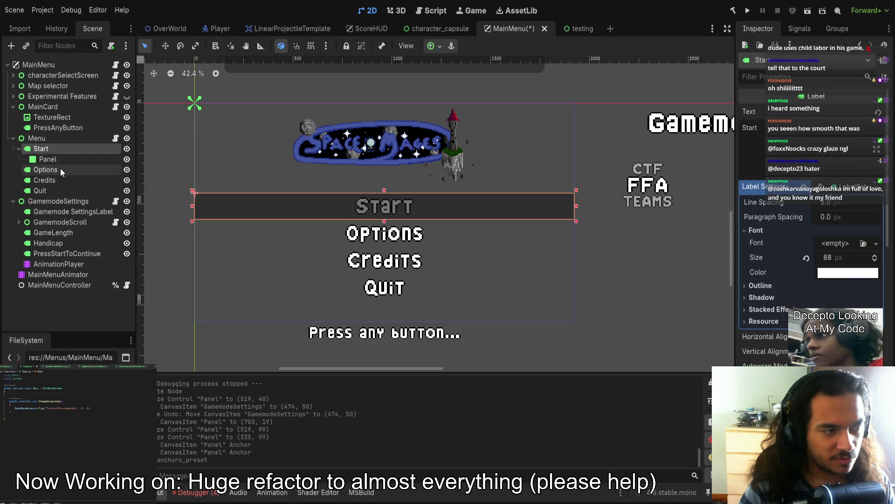
click(58, 170)
click(57, 180)
click(56, 190)
click(54, 169)
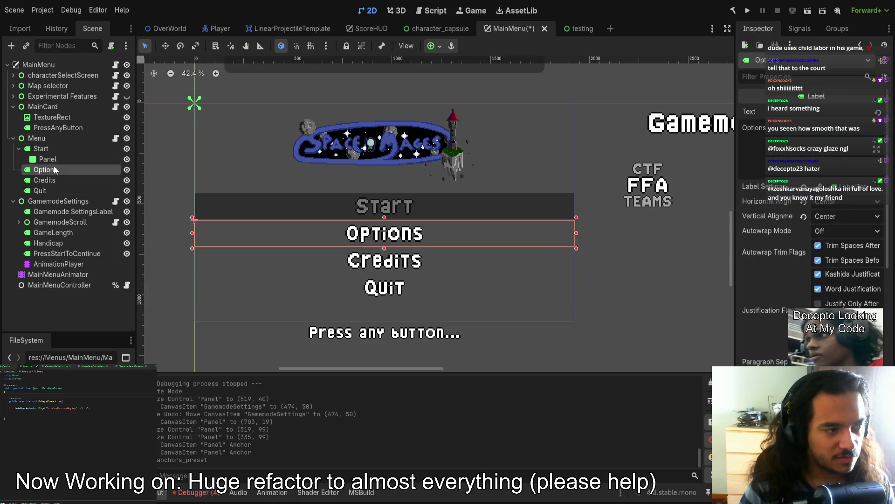
- Shrink the Start, Options, Credits and Quit label boxes to fit their text
click(53, 149)
drag(192, 207, 353, 215)
click(283, 233)
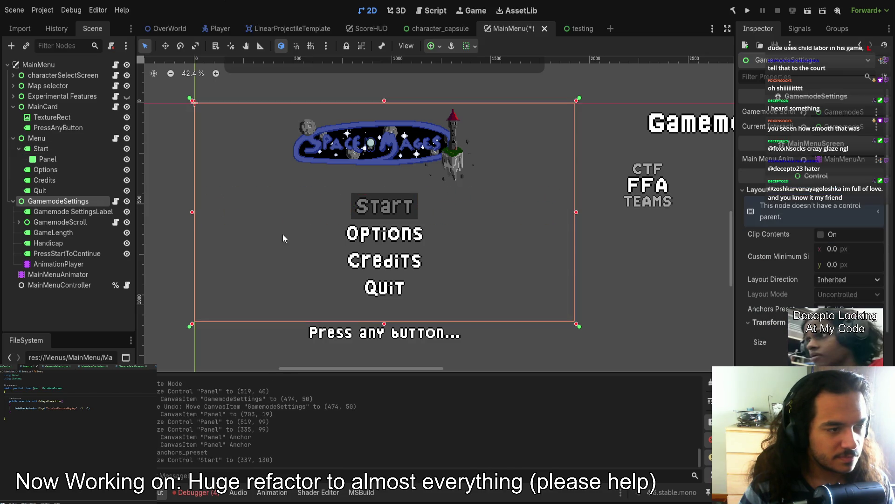
click(46, 169)
drag(192, 234, 339, 238)
click(61, 180)
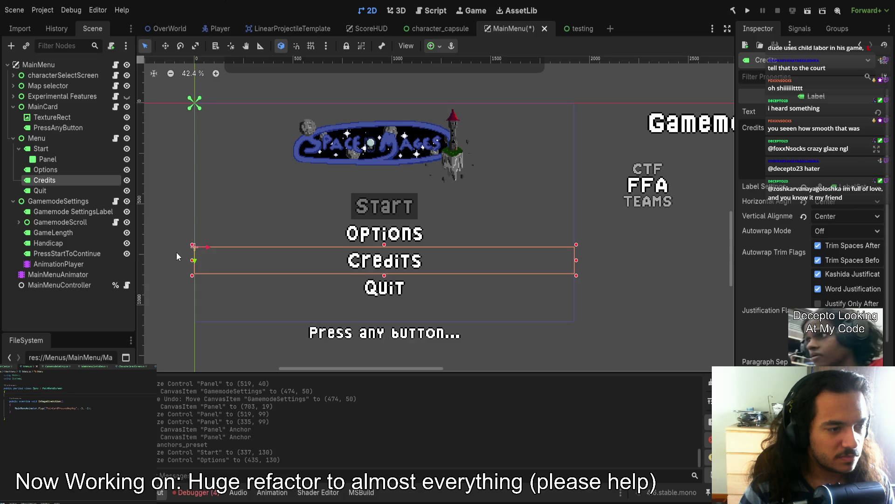
drag(193, 262, 341, 261)
click(56, 189)
drag(194, 288, 356, 288)
- Lower the Panel's z-index so it sits behind the Start text
click(198, 202)
click(48, 159)
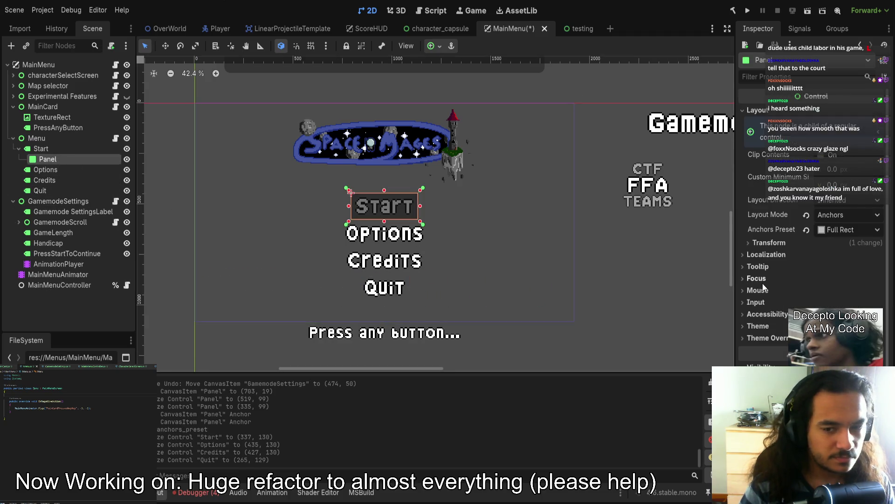
scroll(765, 286, down, 1)
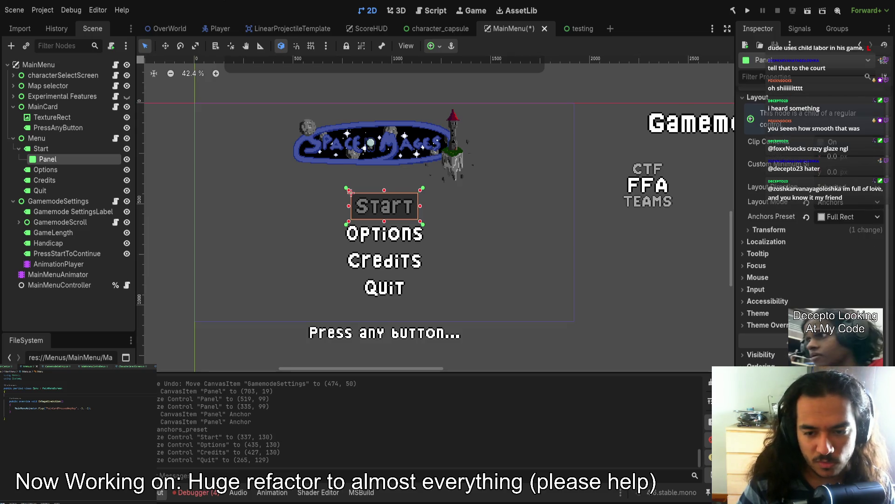
key(Return)
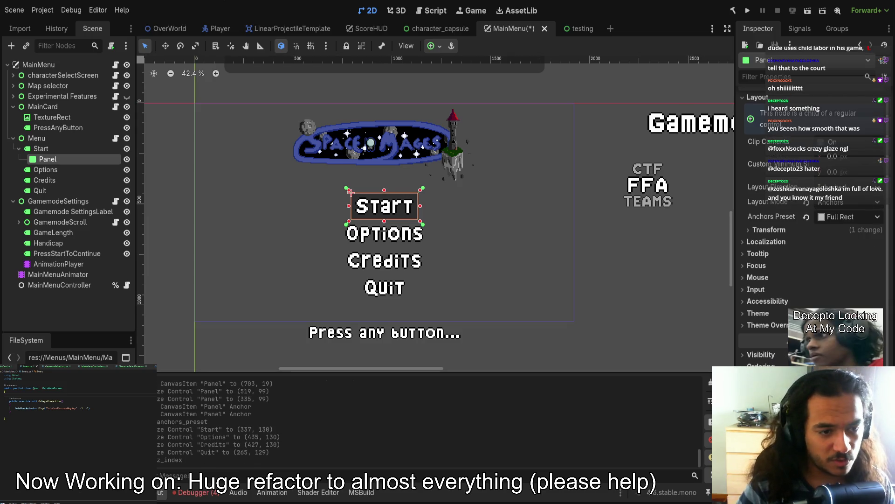
click(647, 334)
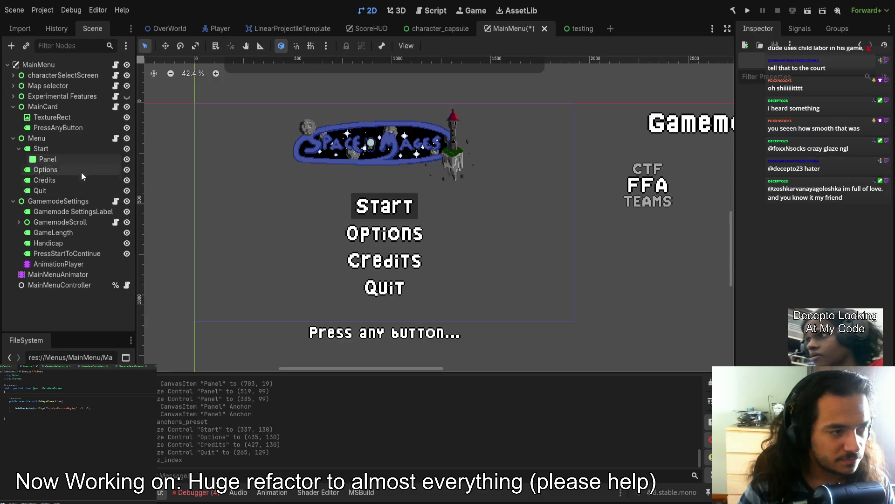
- Add a StyleBoxFlat Panel style override to Start's Panel and darken its BG Color
click(79, 159)
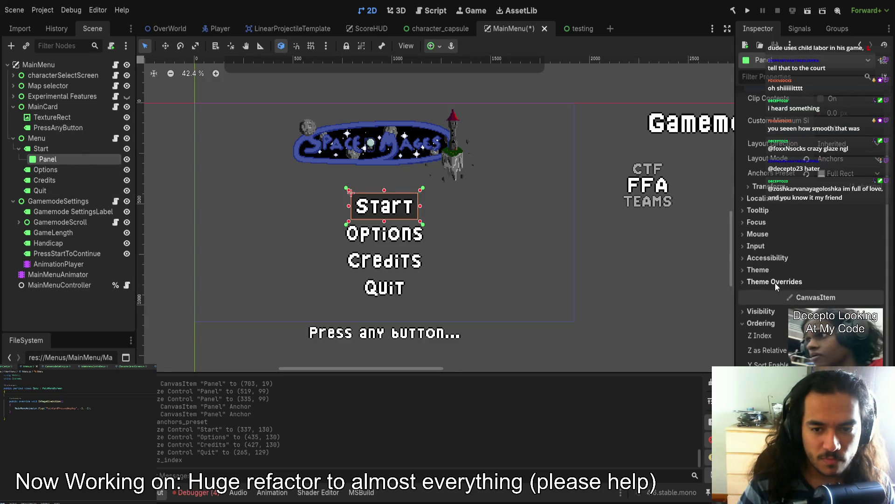
click(775, 282)
click(777, 293)
click(782, 306)
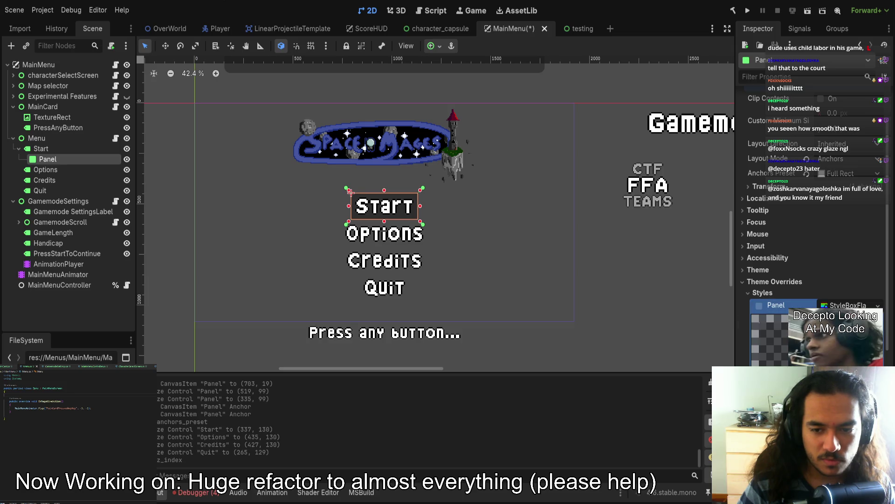
click(760, 306)
click(776, 305)
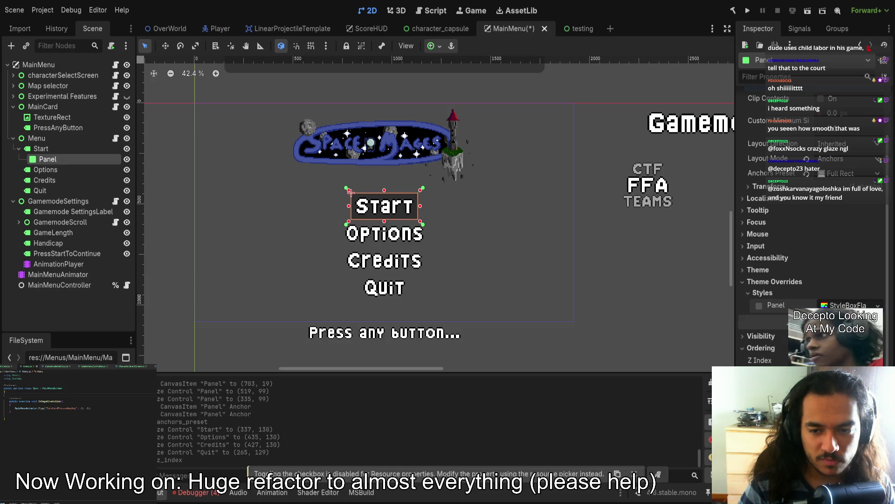
click(850, 305)
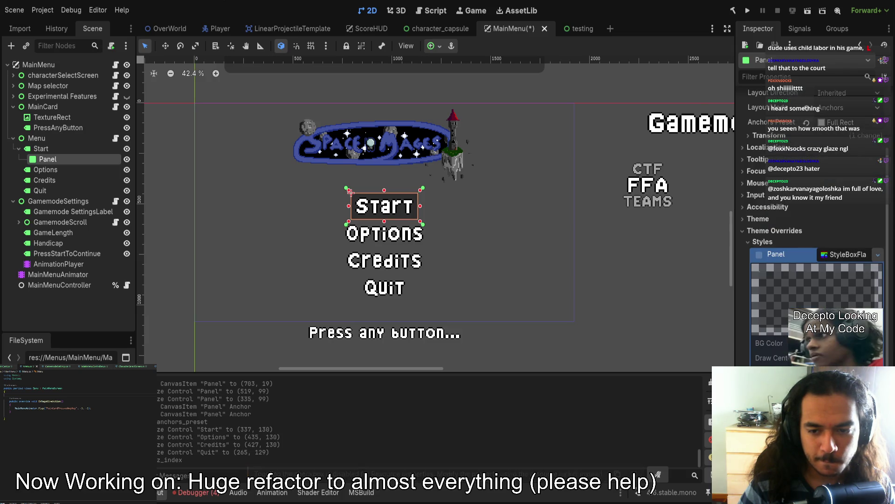
click(837, 306)
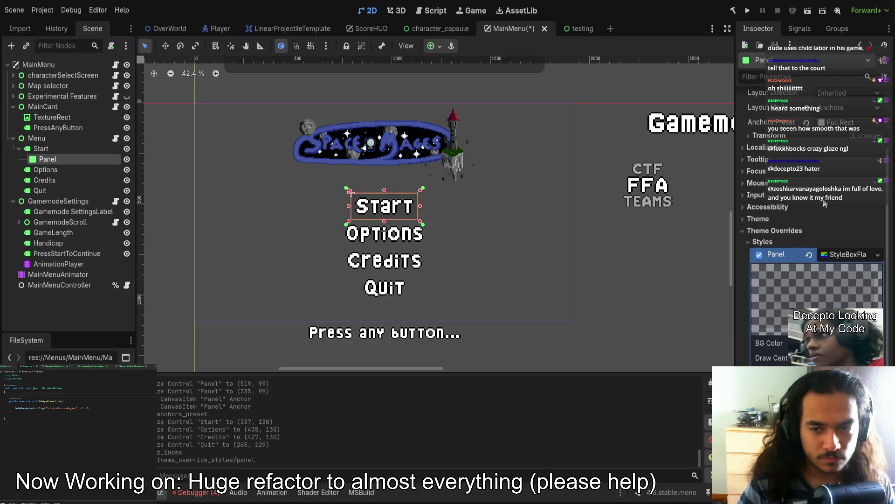
click(793, 270)
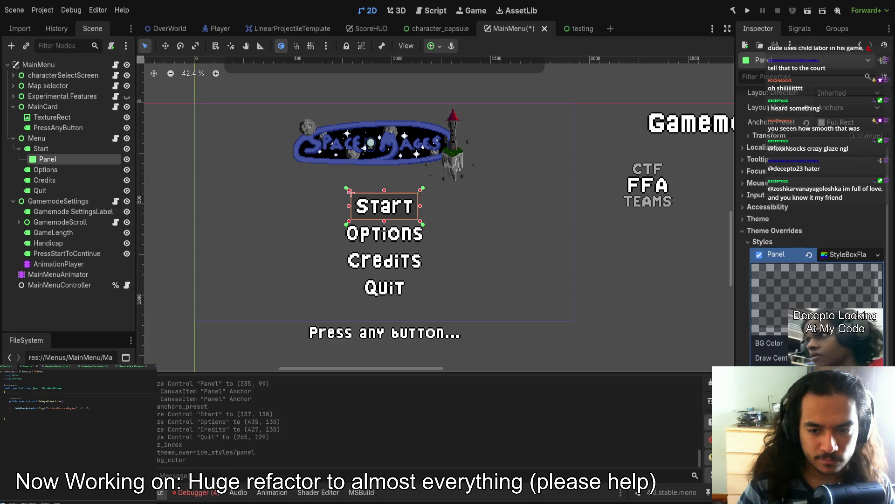
scroll(778, 316, down, 4)
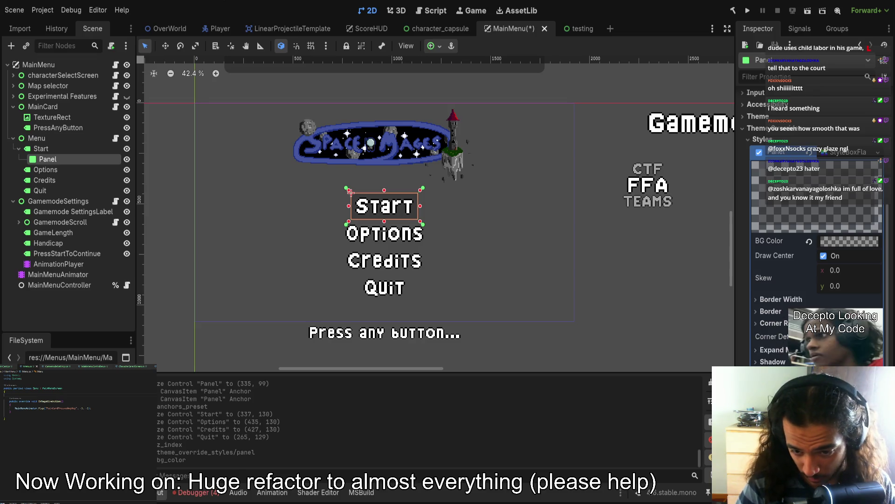
click(816, 349)
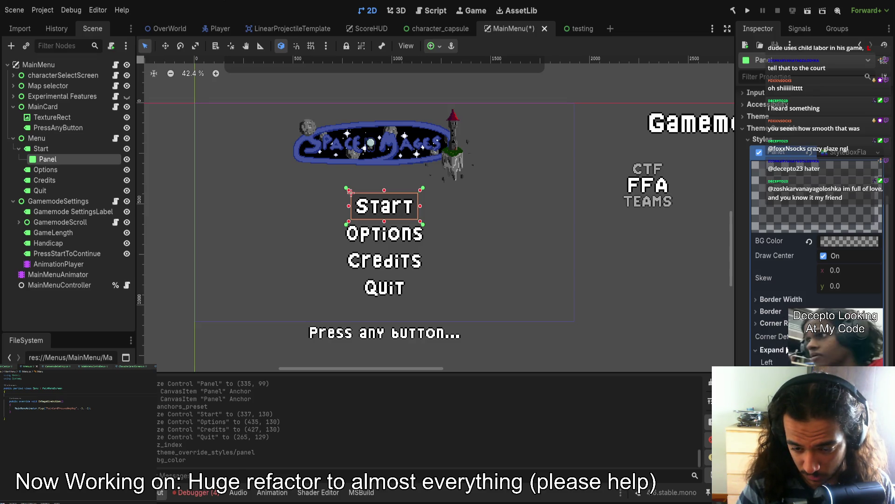
- Try the StyleBoxFlat's expand margin, border width and shadow settings, undoing the margin change
click(835, 362)
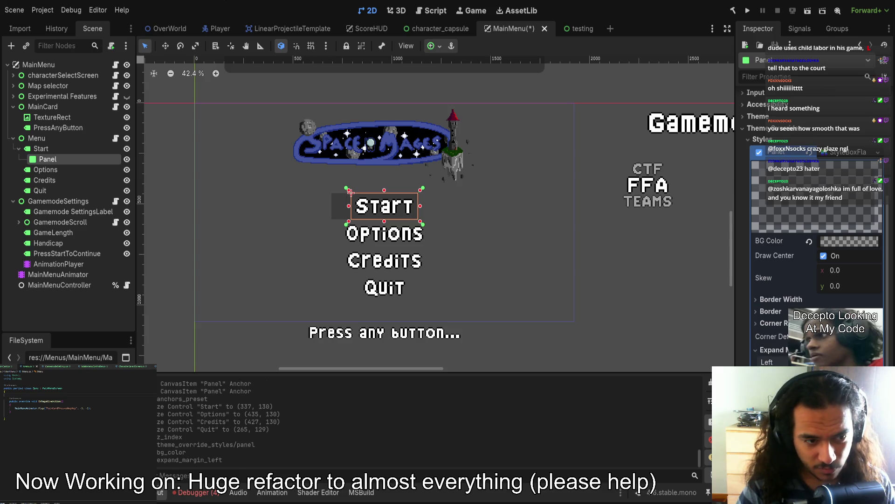
key(ctrl+z)
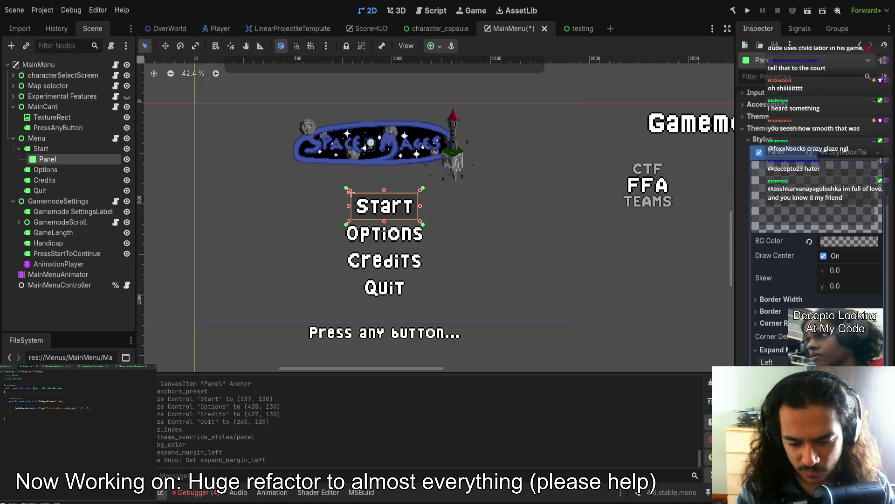
click(793, 299)
click(793, 299)
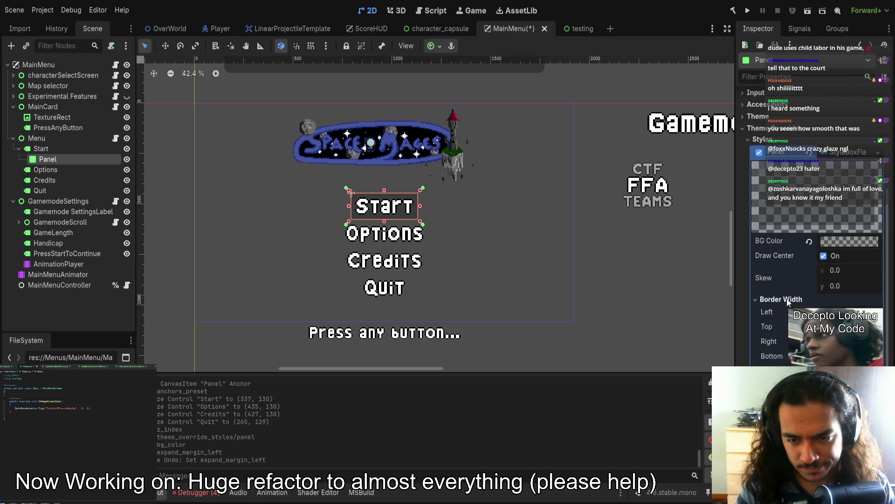
drag(833, 300, 833, 300)
scroll(835, 286, down, 2)
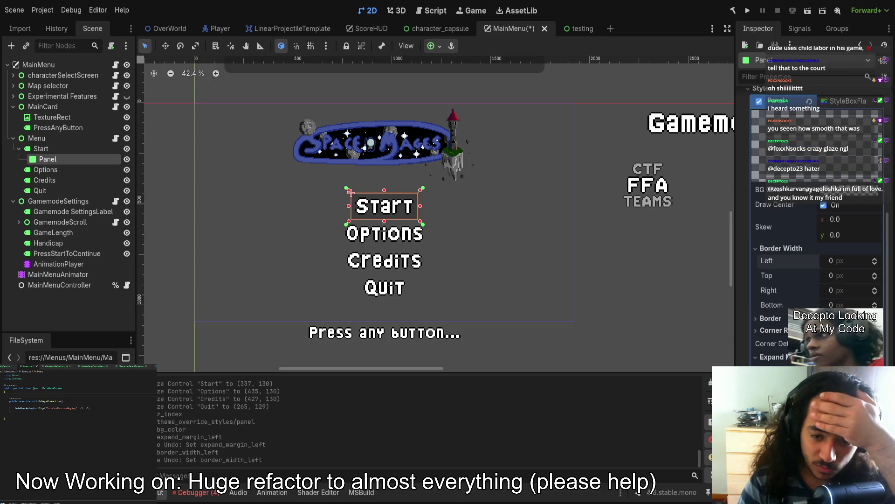
scroll(816, 210, down, 4)
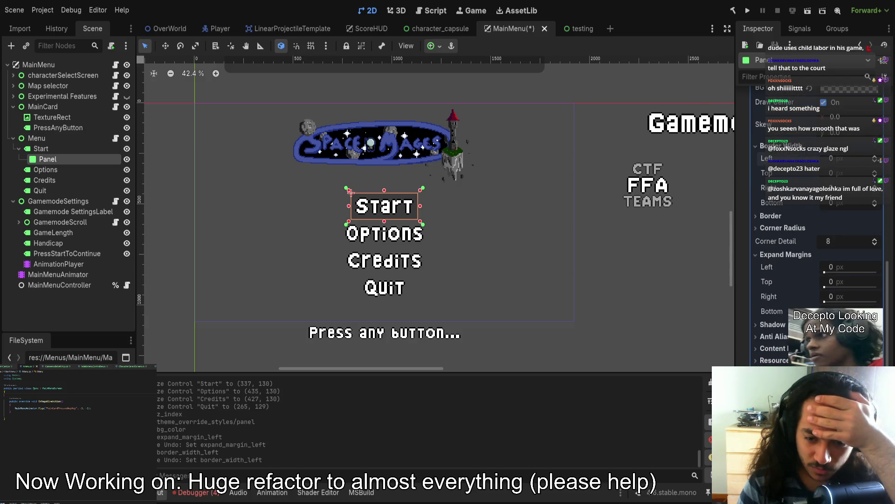
click(773, 324)
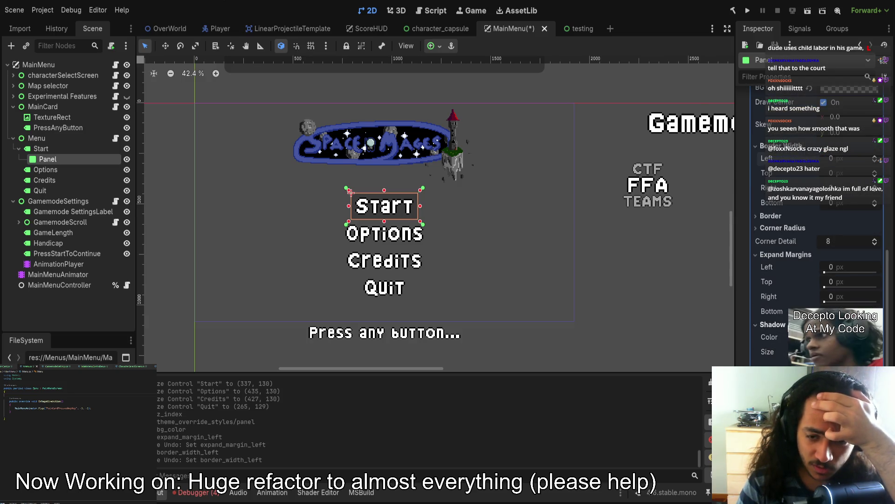
- Set all four corner radii (bottom left, bottom right, top right, top left) to 25
click(779, 228)
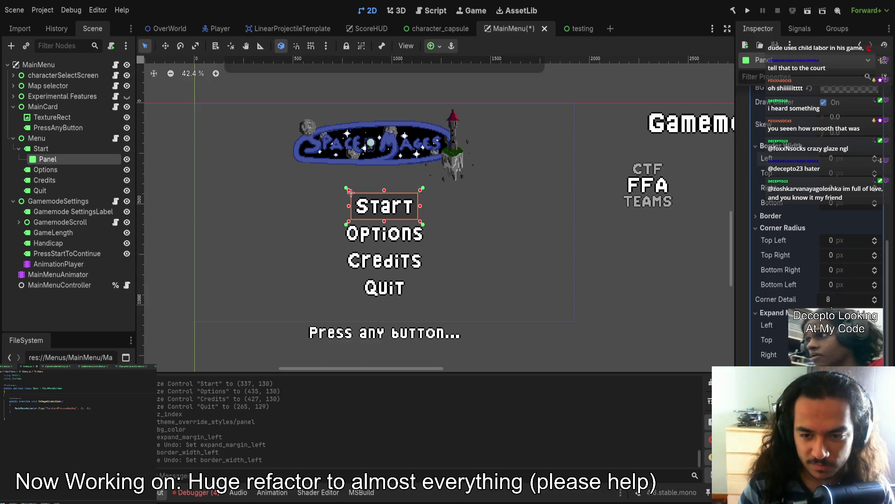
drag(832, 286, 863, 287)
scroll(344, 259, up, 5)
scroll(391, 166, up, 3)
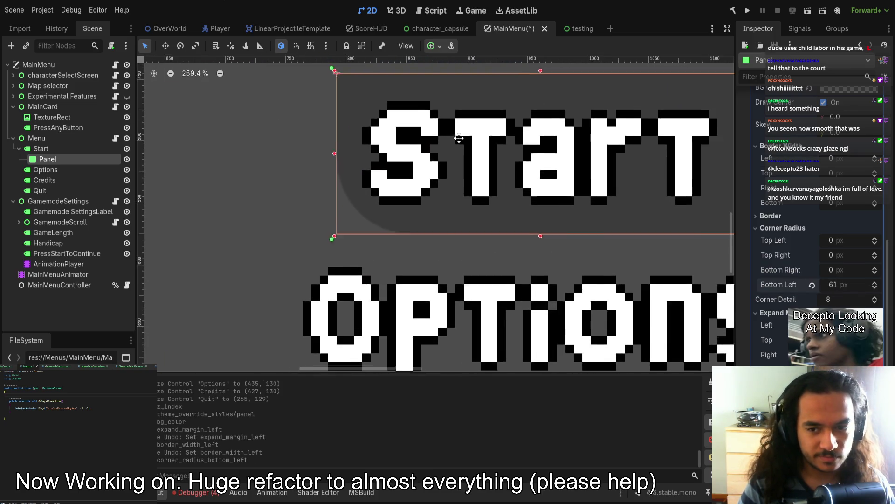
drag(846, 289, 824, 287)
click(838, 287)
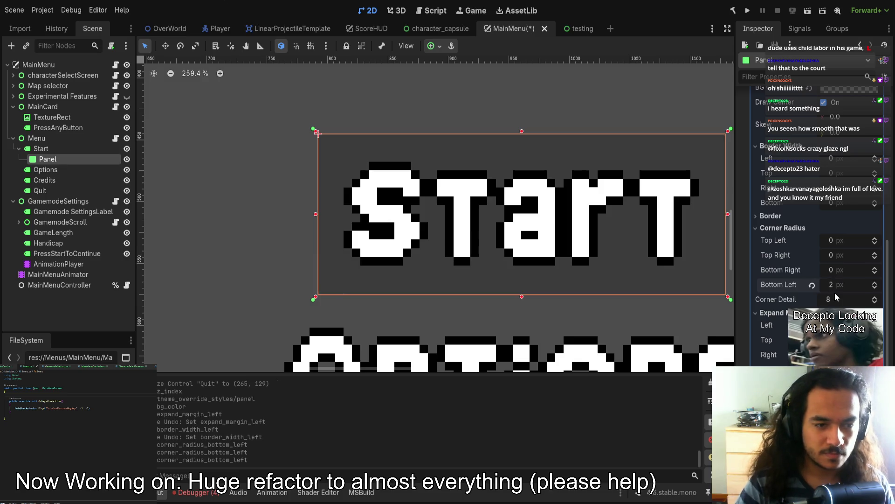
text(5)
key(shift+Tab)
text(25)
key(shift+Tab)
text(25)
key(shift+Tab)
text(25)
key(Return)
- Save the MainMenu scene and move the Panel node under Options
key(ctrl+s)
scroll(488, 200, down, 5)
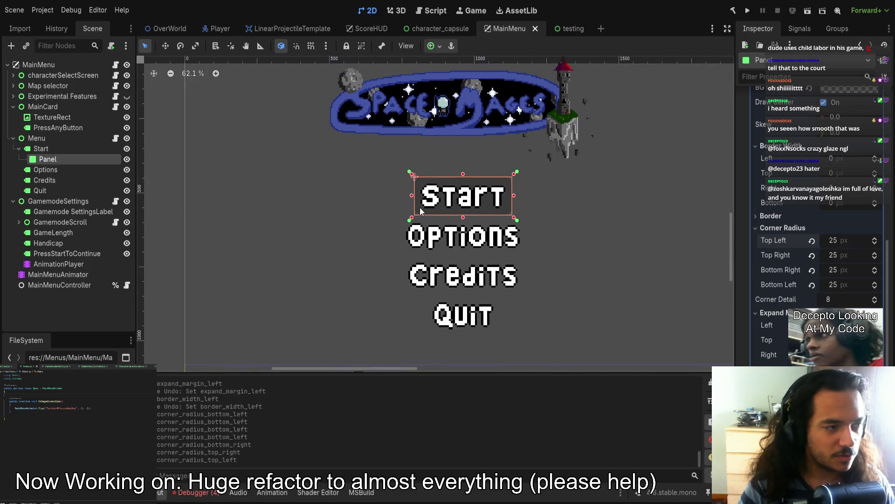
drag(52, 159, 58, 170)
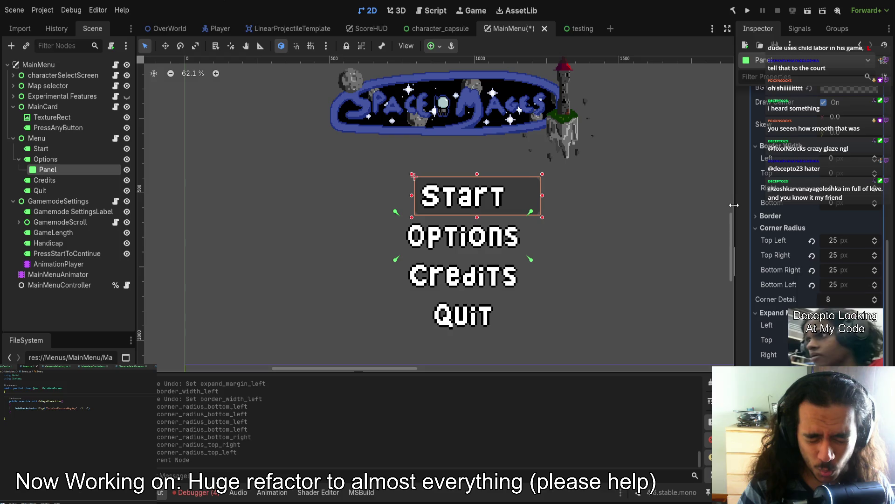
- Reset the Panel's position under Options, then move it under Credits and reset again
scroll(787, 317, up, 5)
scroll(787, 317, down, 1)
scroll(784, 292, up, 5)
click(769, 238)
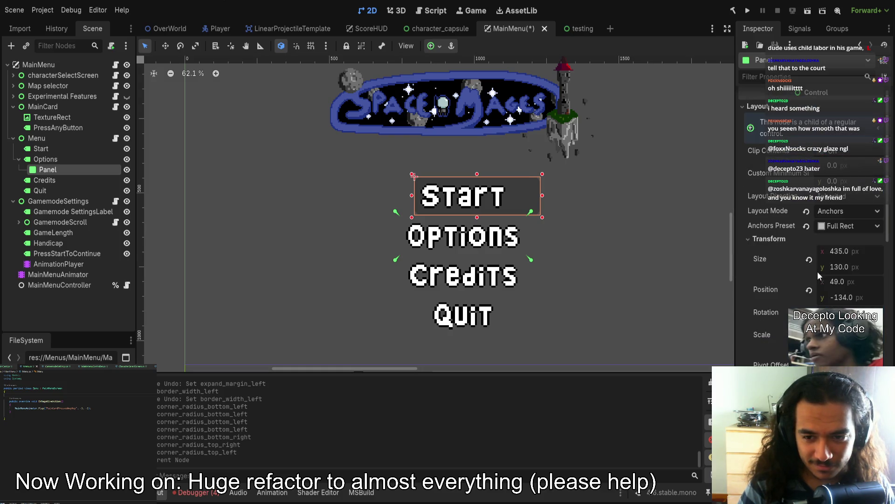
click(810, 289)
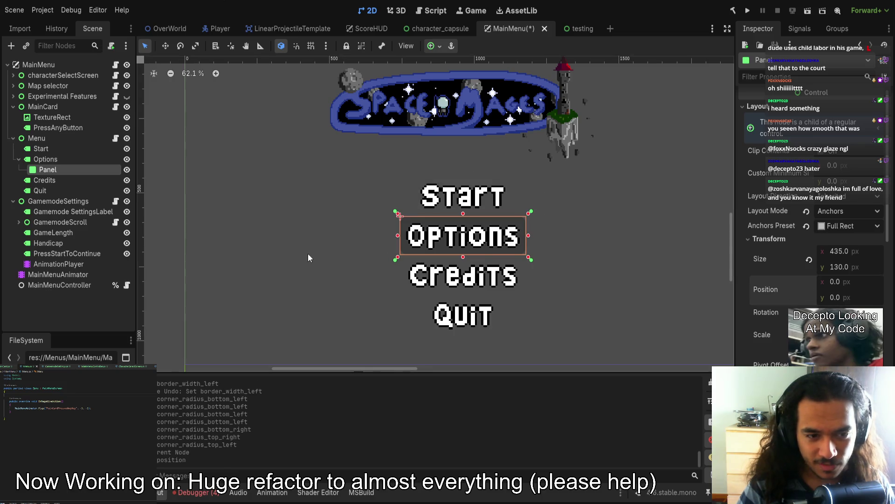
scroll(315, 217, down, 2)
drag(58, 172, 54, 180)
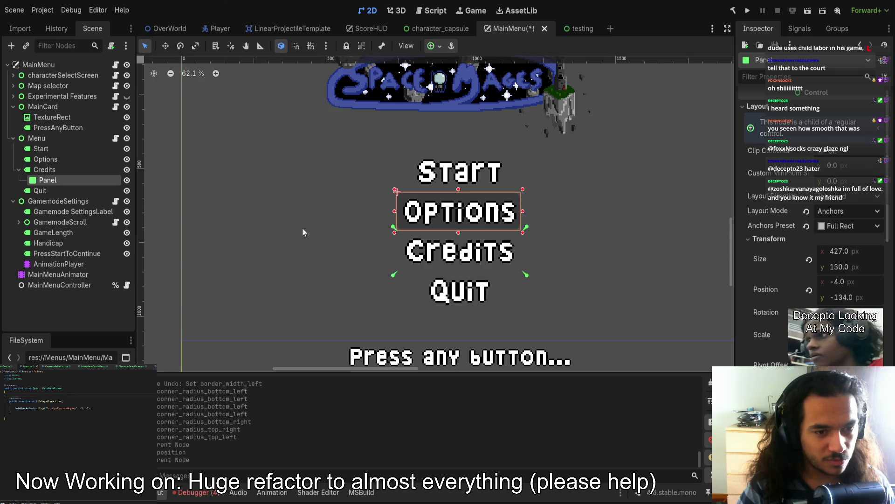
click(809, 290)
scroll(626, 266, down, 1)
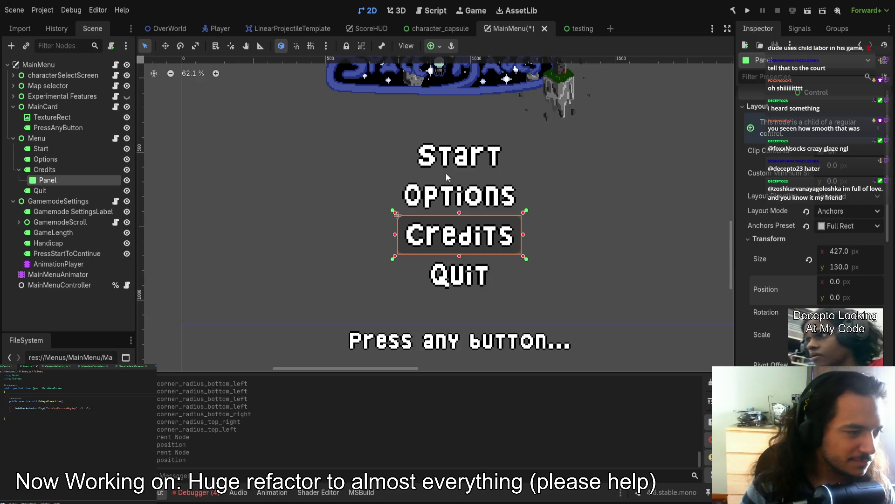
scroll(390, 236, up, 2)
scroll(436, 188, down, 6)
scroll(476, 228, up, 1)
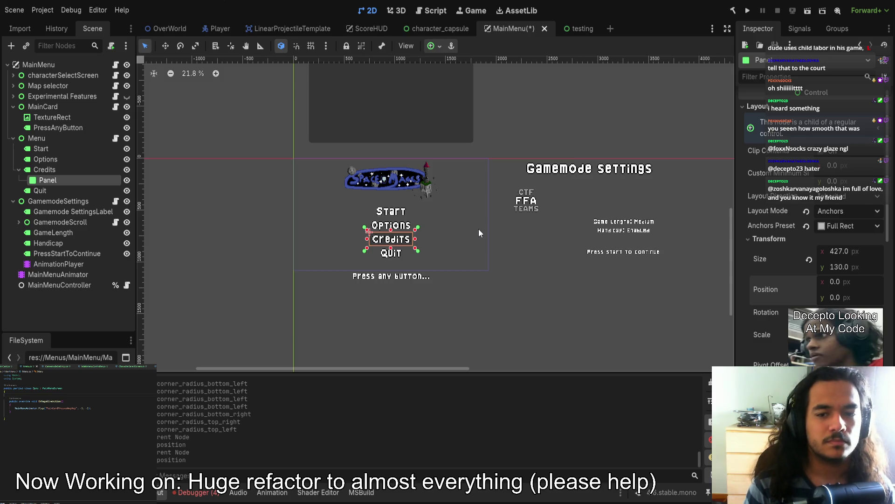
- Move the Panel back under Options and then Start, resetting its position each time
drag(47, 180, 54, 160)
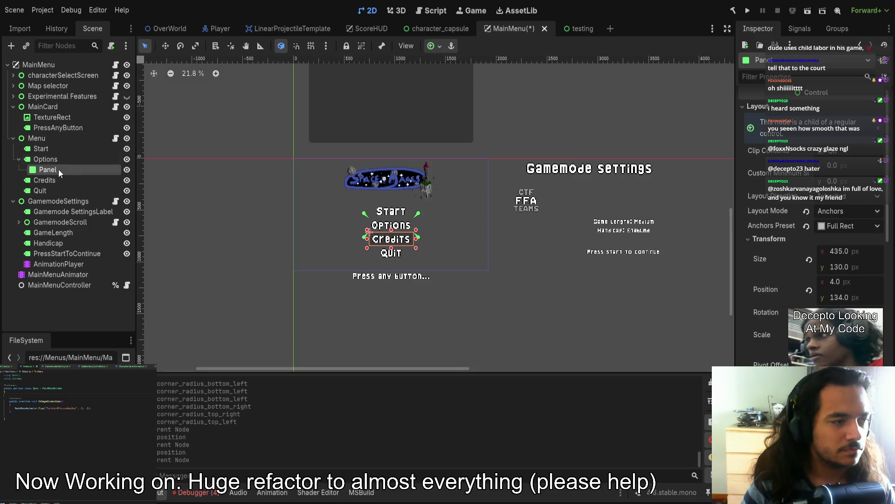
click(810, 290)
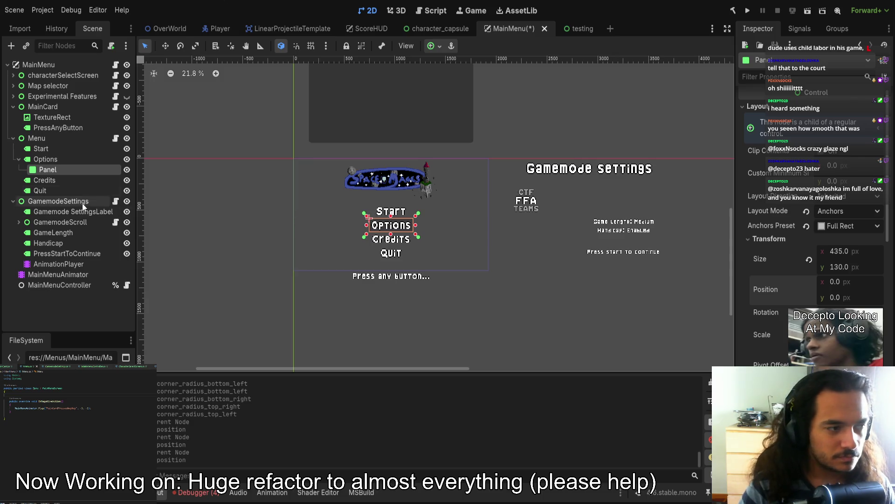
drag(60, 166, 47, 148)
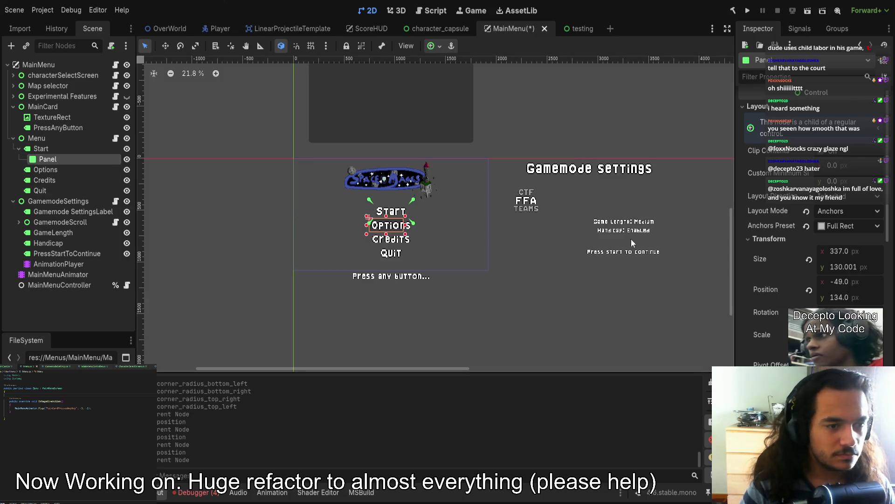
click(809, 291)
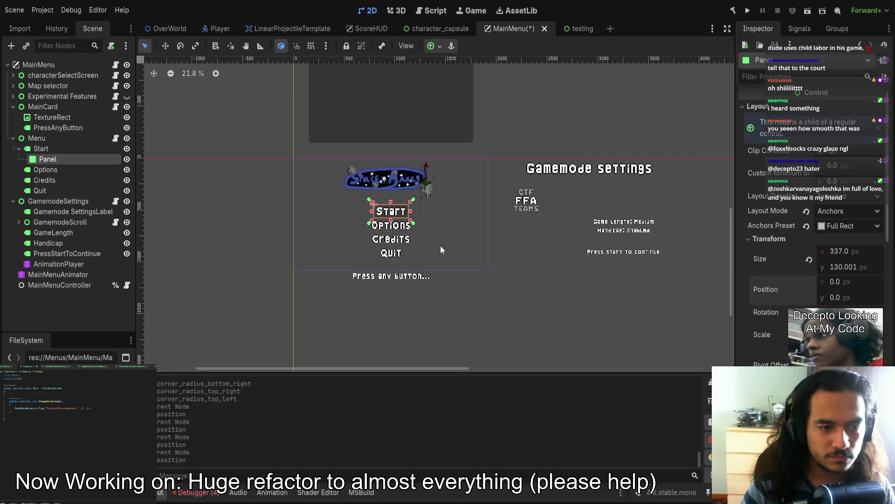
- Hide Start's Panel and paste a copy of it as Menu's first child
scroll(434, 246, up, 5)
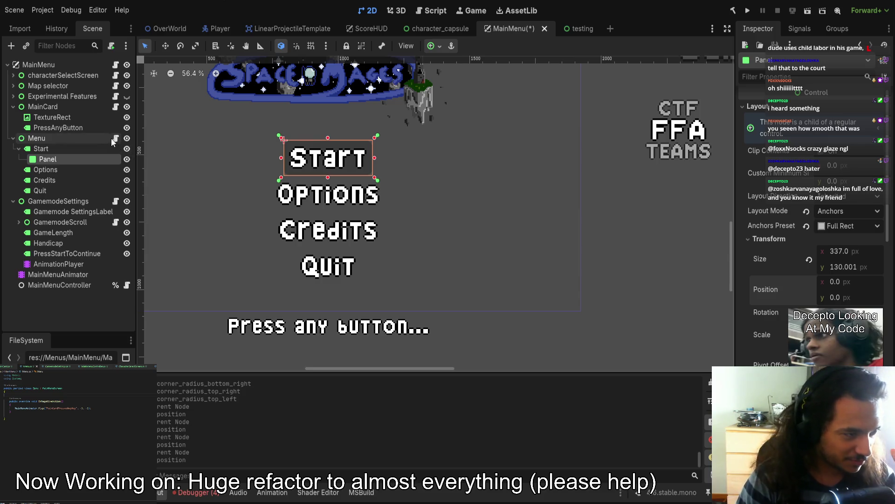
click(127, 159)
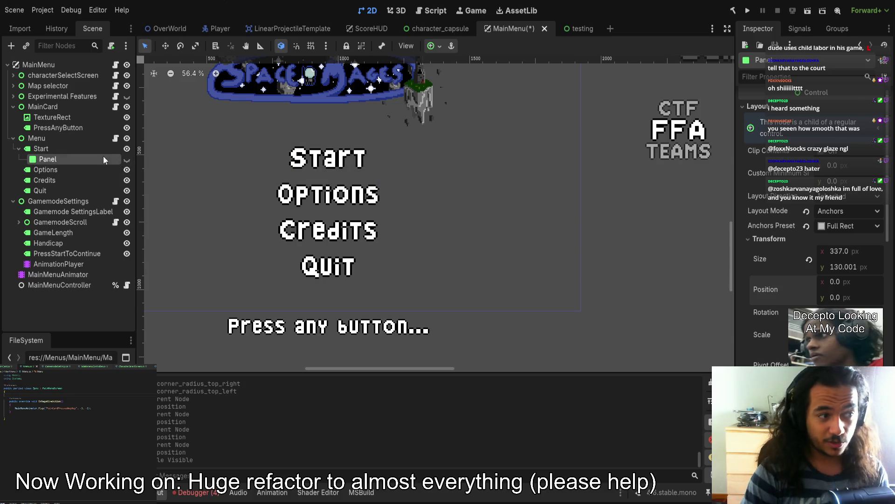
click(80, 139)
click(64, 160)
key(ctrl+c)
click(61, 139)
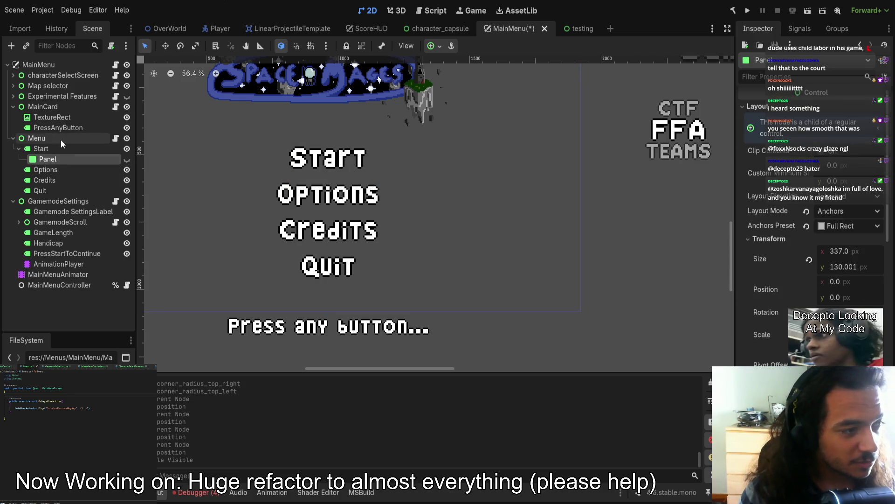
key(ctrl+v)
mouse_move(42, 201)
mouse_down()
mouse_move(47, 152)
mouse_move(61, 151)
mouse_move(60, 211)
mouse_move(56, 149)
mouse_up()
- Unhide Menu's pasted Panel and switch its Layout Mode from anchors to Position
click(127, 148)
scroll(303, 231, down, 3)
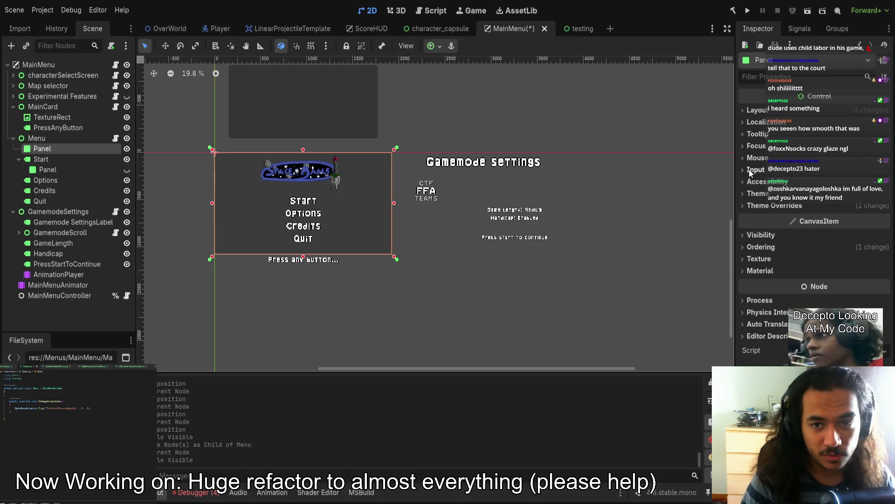
click(756, 110)
click(849, 215)
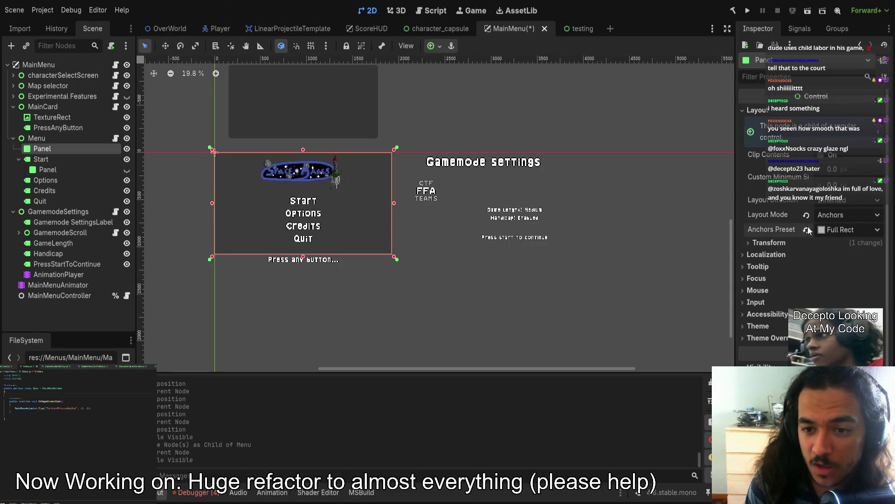
click(814, 226)
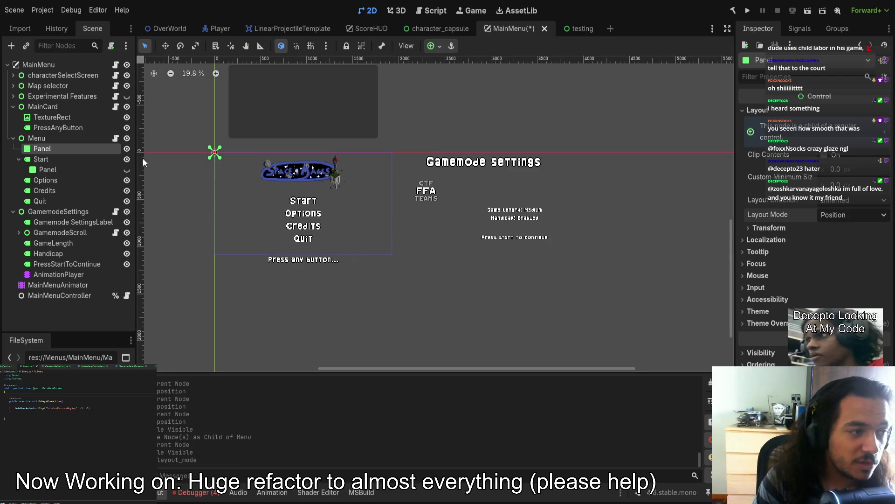
click(181, 197)
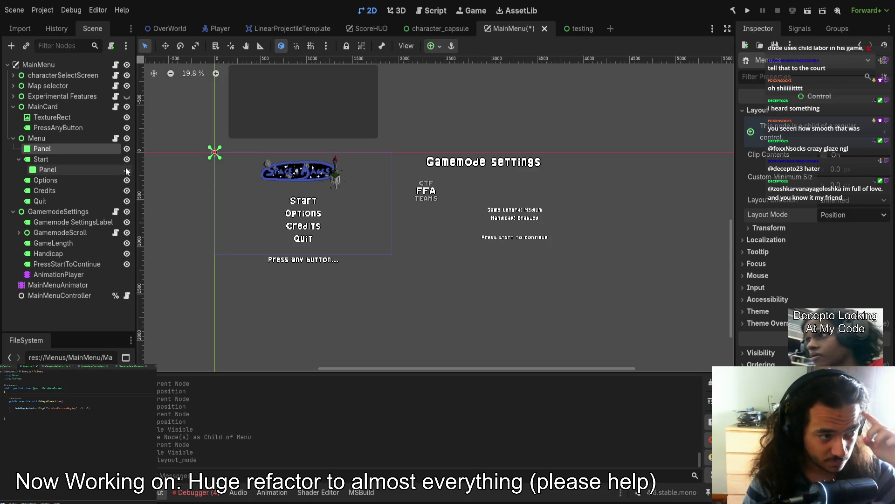
- Delete the Panel under Menu and save the MainMenu scene
click(82, 148)
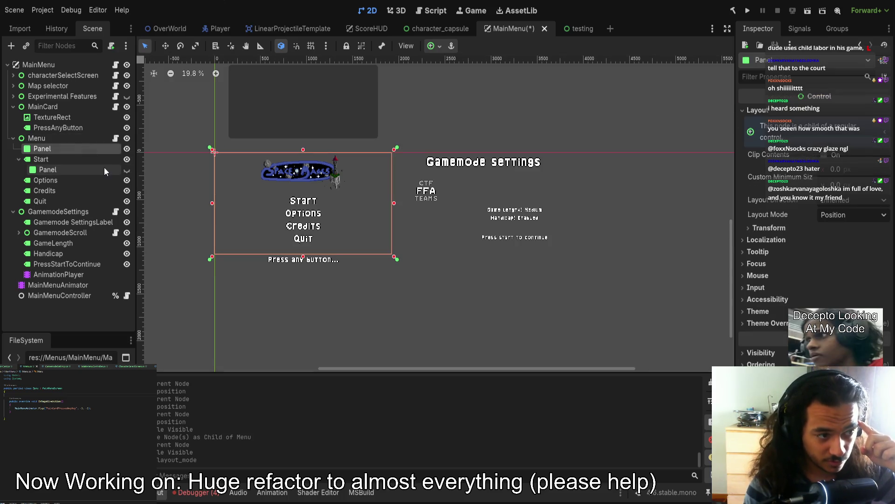
key(Delete)
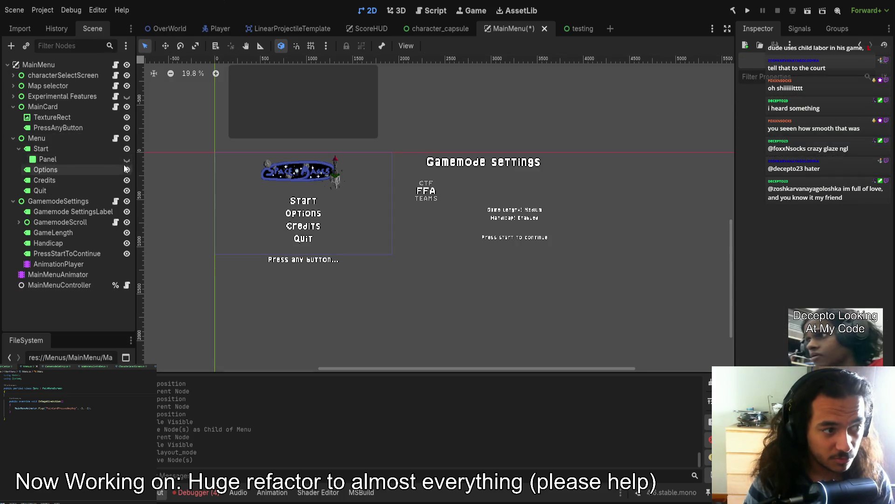
key(ctrl+s)
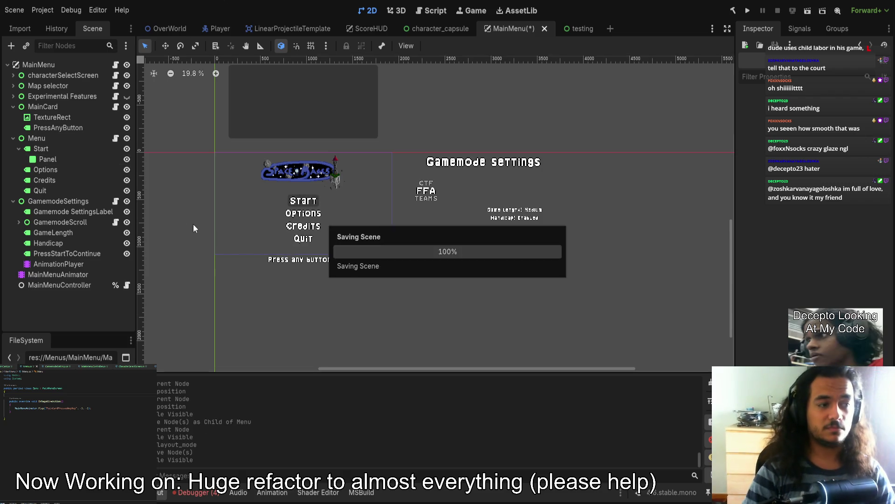
- Rename Start's panel to GuidePanel and collapse the Start node's children
click(83, 160)
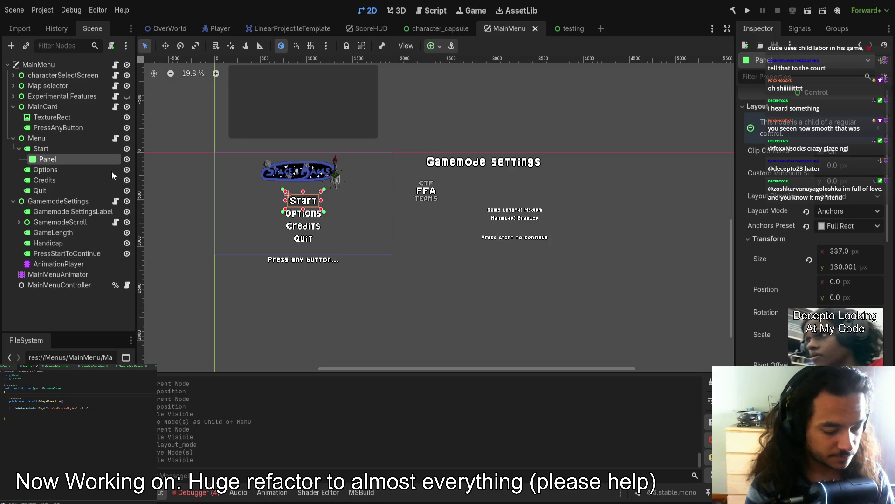
key(F2)
text(GuidePanel)
key(Return)
click(83, 136)
click(112, 128)
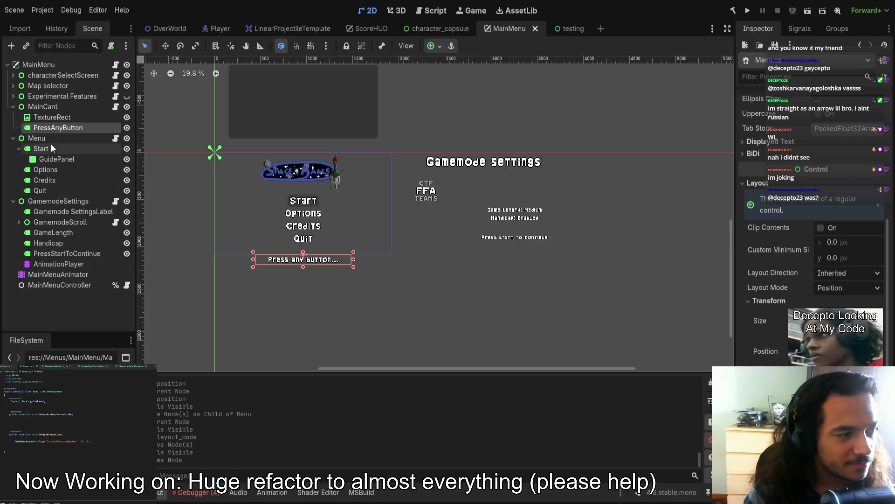
click(19, 148)
click(37, 139)
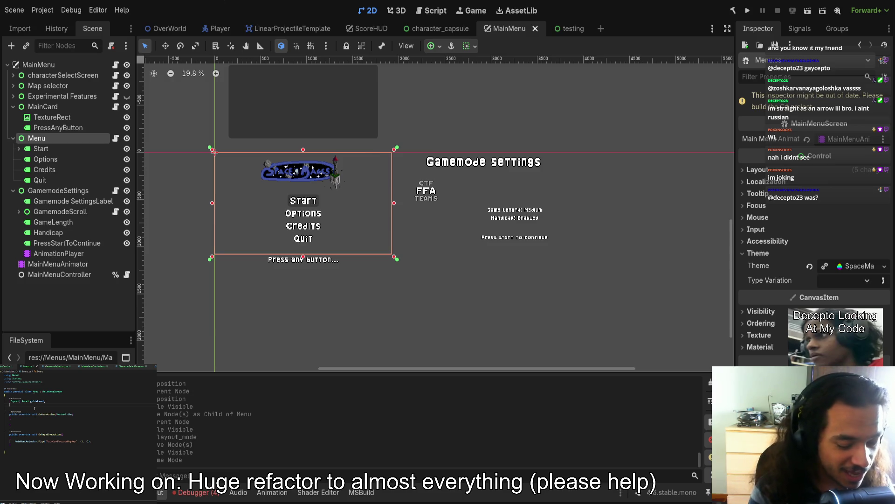
text(List)
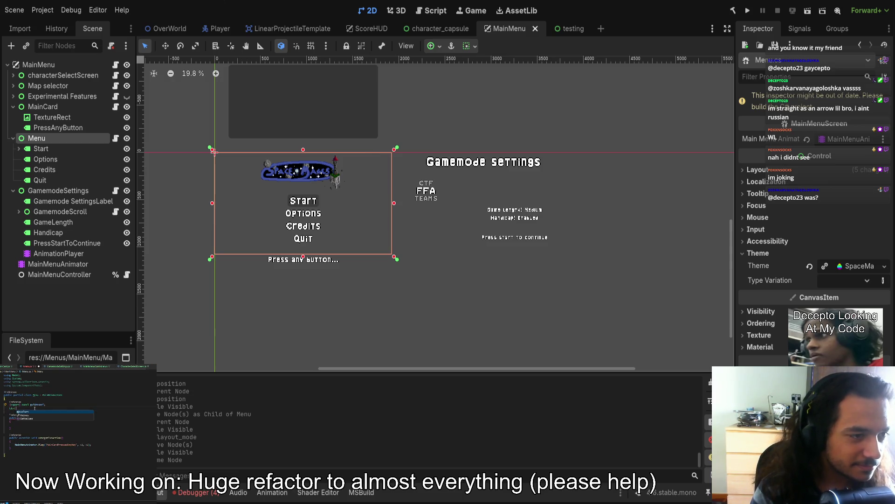
text(<Label)
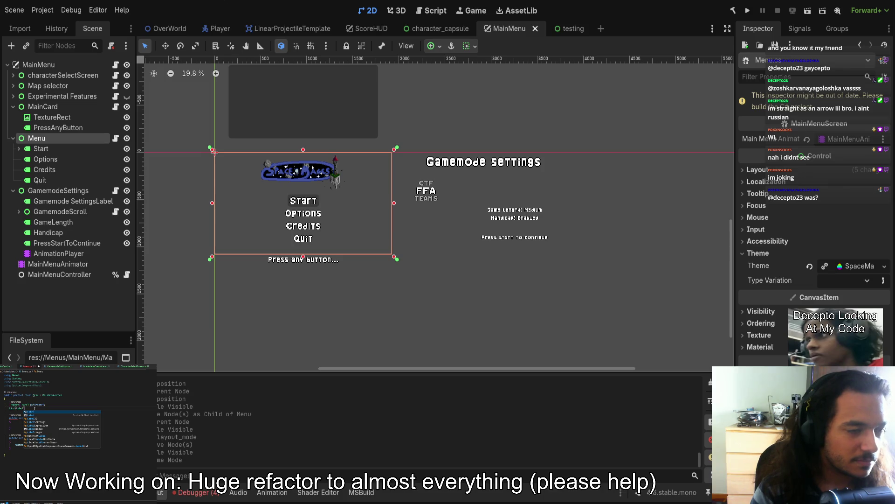
key(Return)
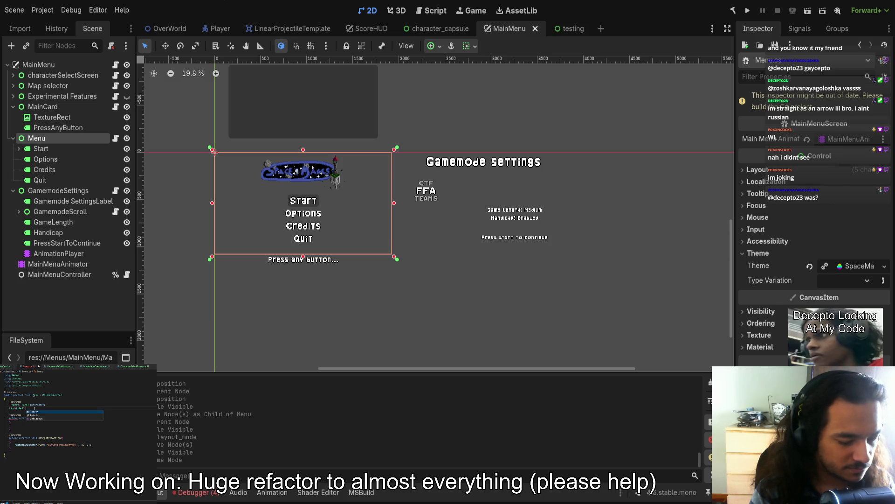
text(labels)
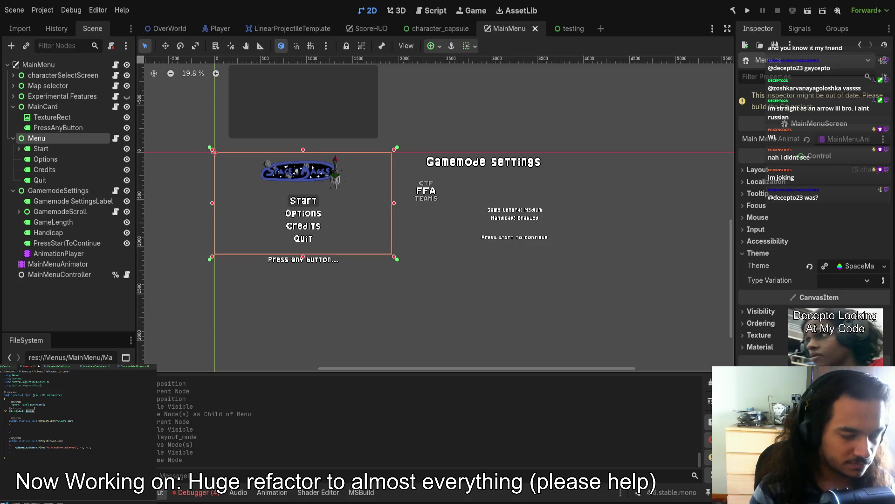
text(;)
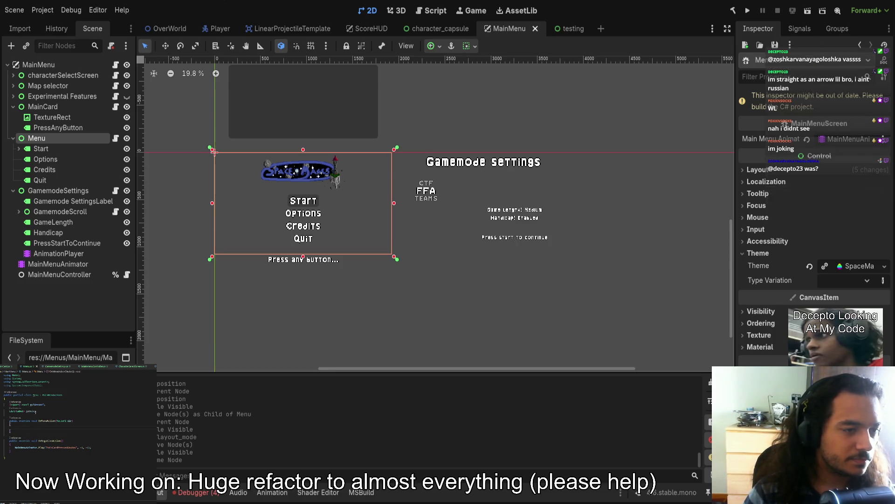
mouse_move(29, 411)
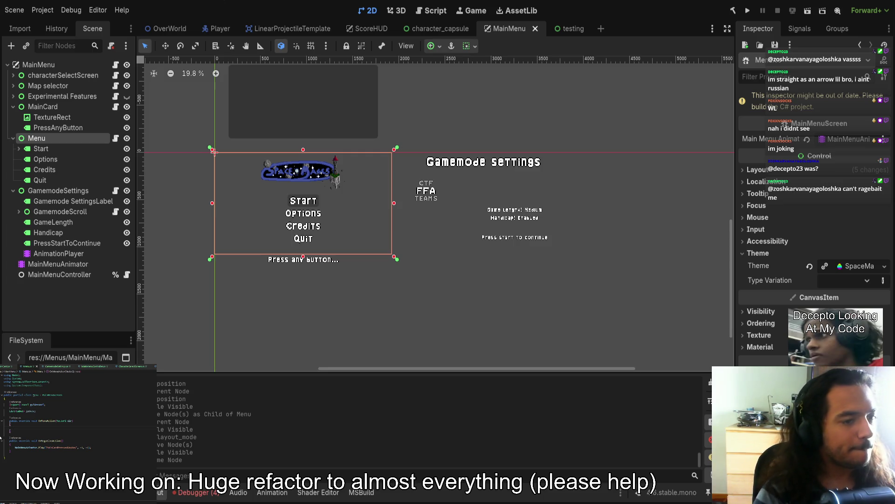
key(ctrl+v)
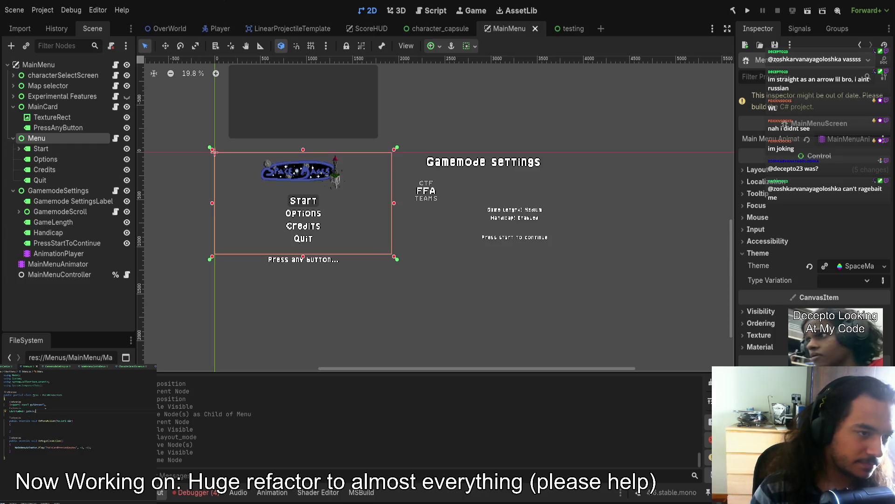
- Declare an int currentIndex field in the menu script
key(ctrl+z)
text(Int cur)
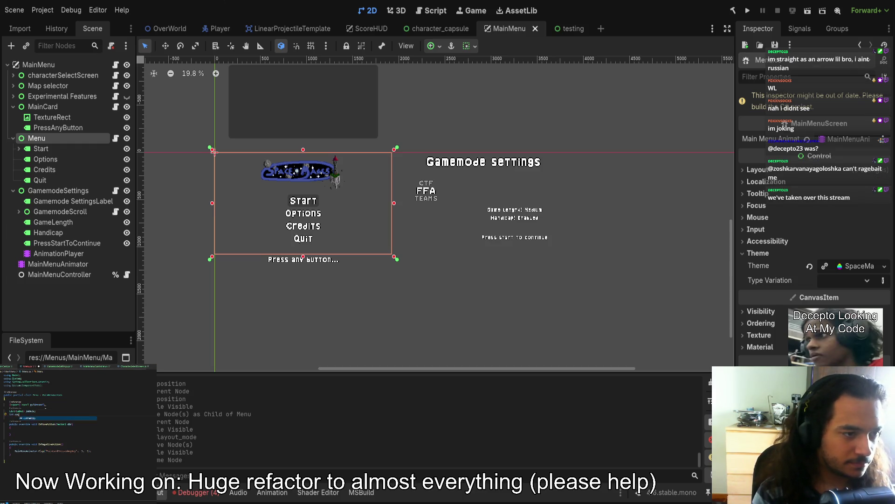
text(rrent)
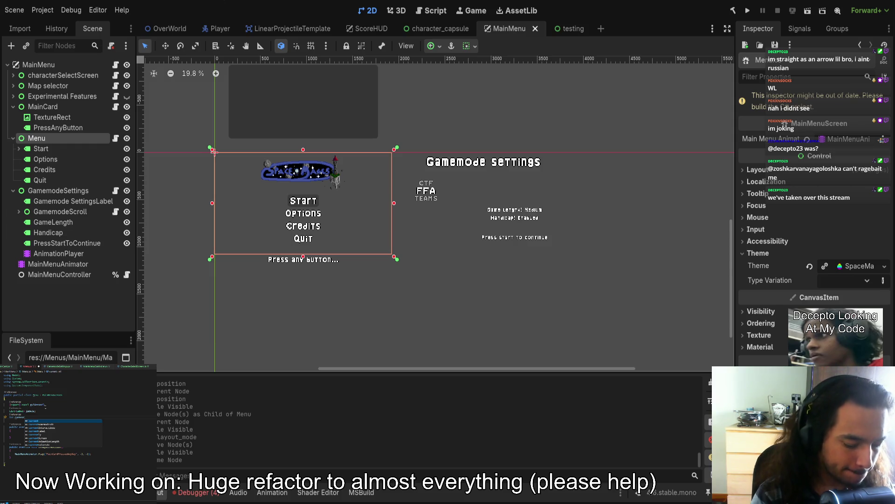
text(Index;)
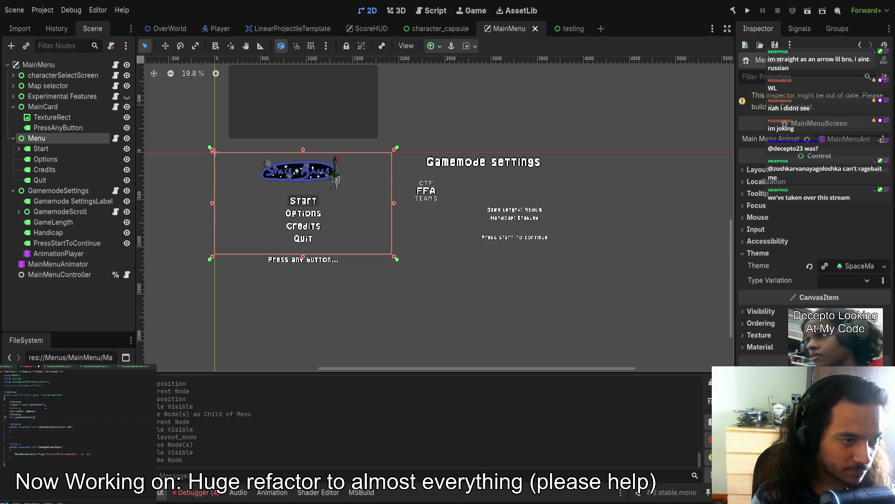
- Insert a _Ready override via IntelliSense and start a for(int i = 0; i loop
click(36, 411)
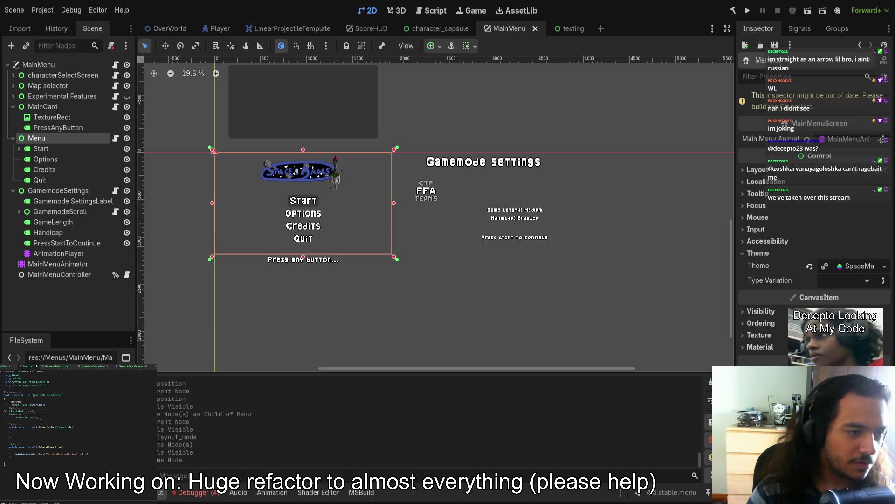
key(Return)
text(override Re)
key(Return)
key(Return)
text(label)
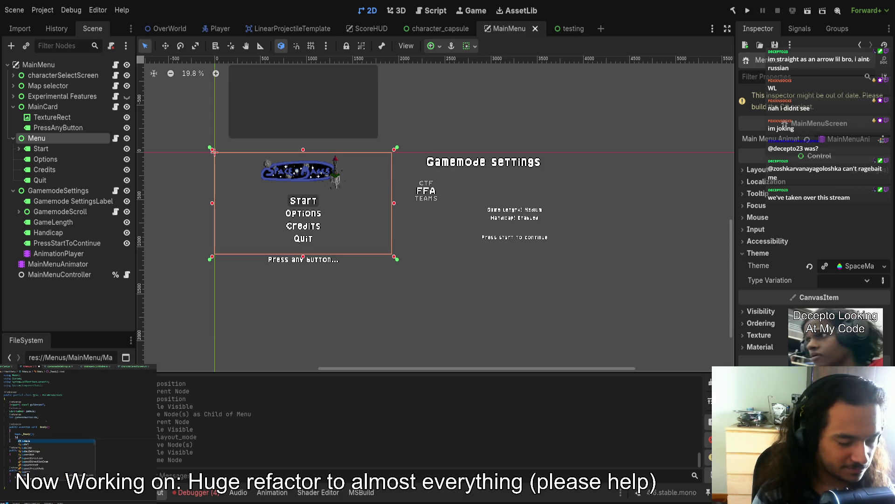
text(s.Add()
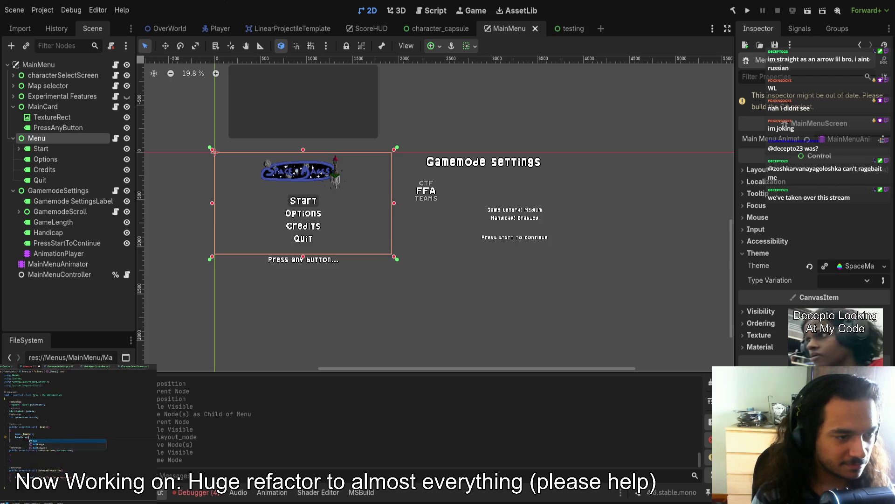
text(new )
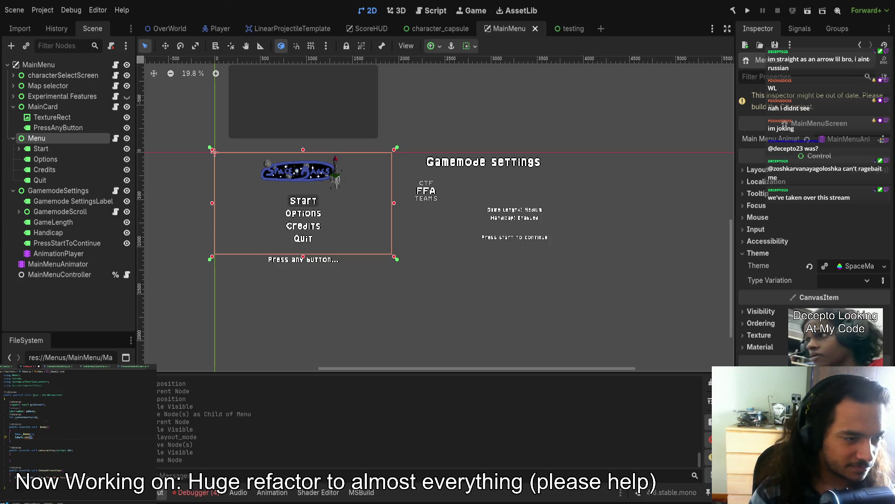
text(fo)
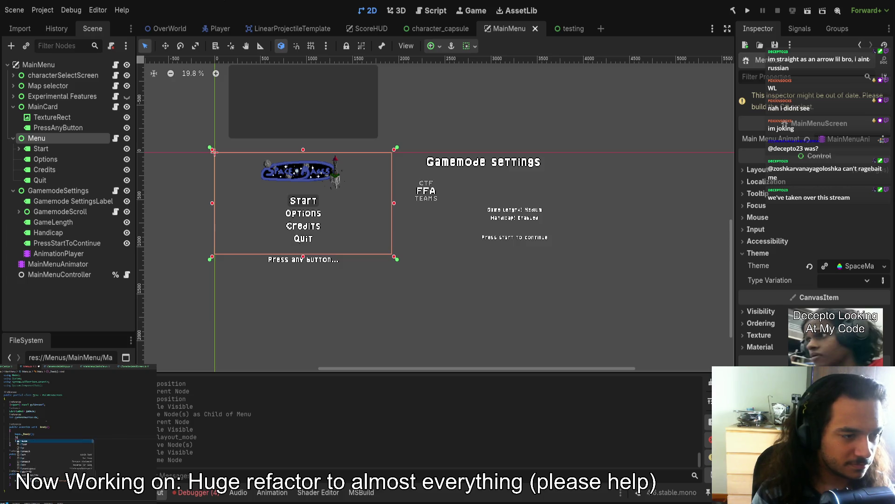
text(r()
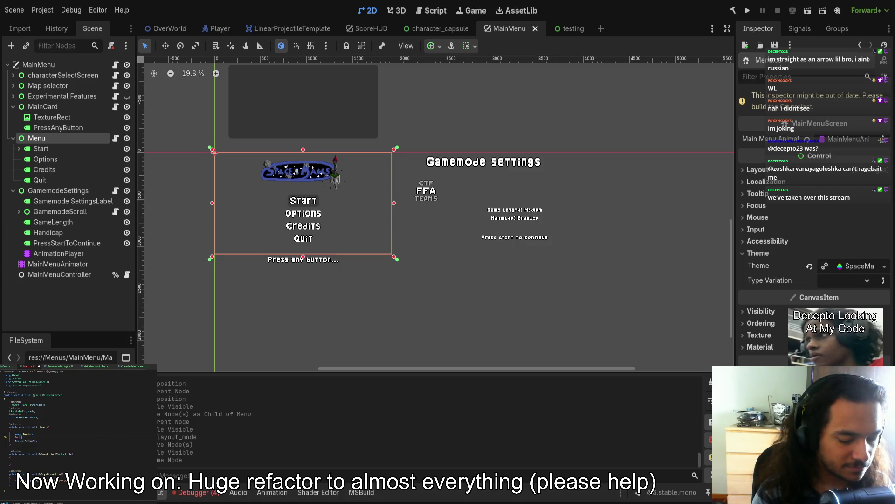
text(int i = 0; i <)
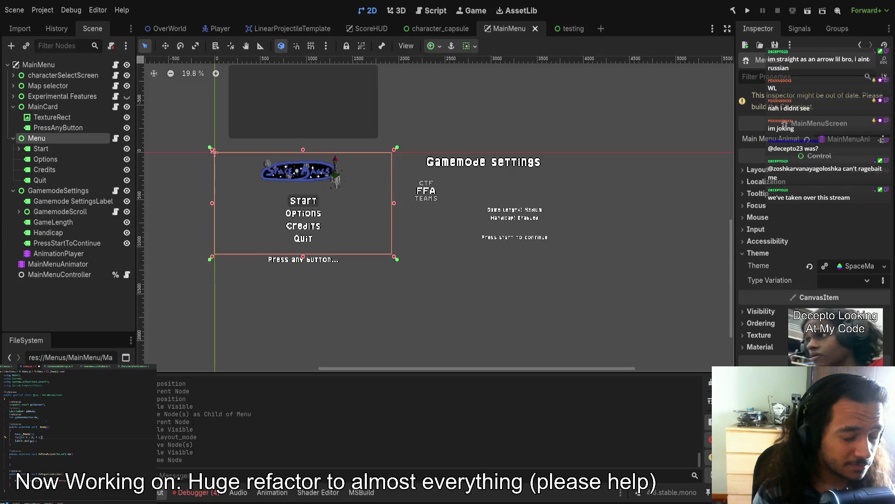
- Complete the loop header as i < GetChildCount(); i++ and open its body
text(GetChildCount)
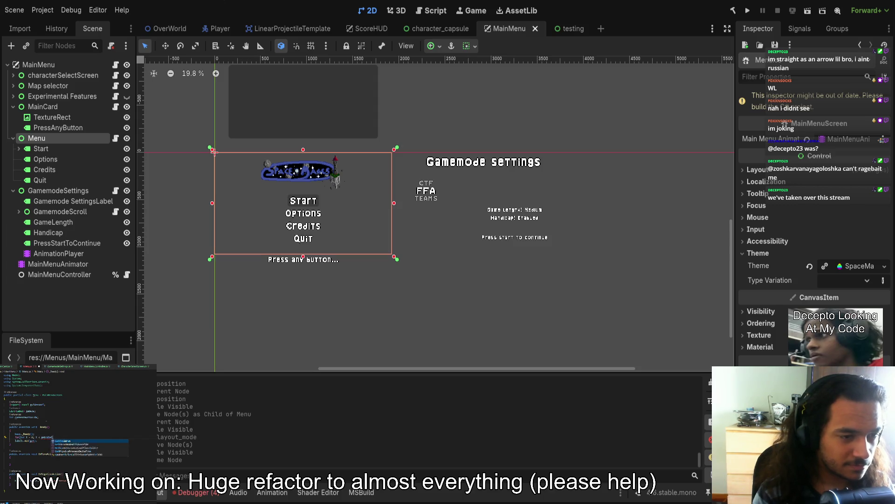
text(())
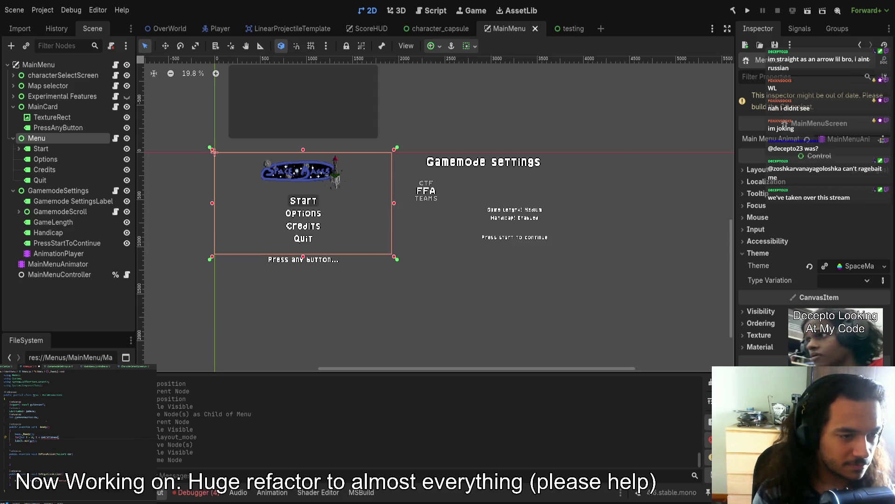
key(ctrl+BackSpace)
text(child)
text(unt(); i++)
key(Return)
text({)
key(Return)
- Move labels.Add into the loop body as labels.Add(GetChild(i) as Label)
key(Down)
key(Down)
key(alt+Up)
key(alt+Up)
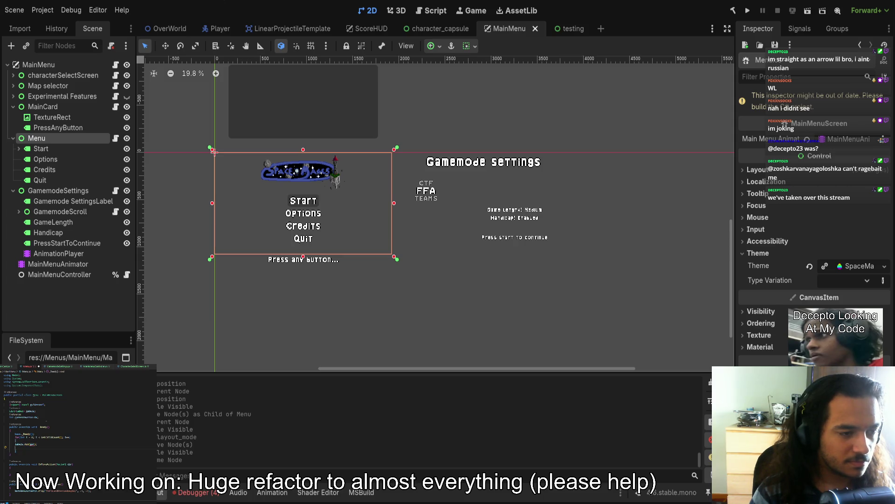
key(BackSpace)
key(Tab)
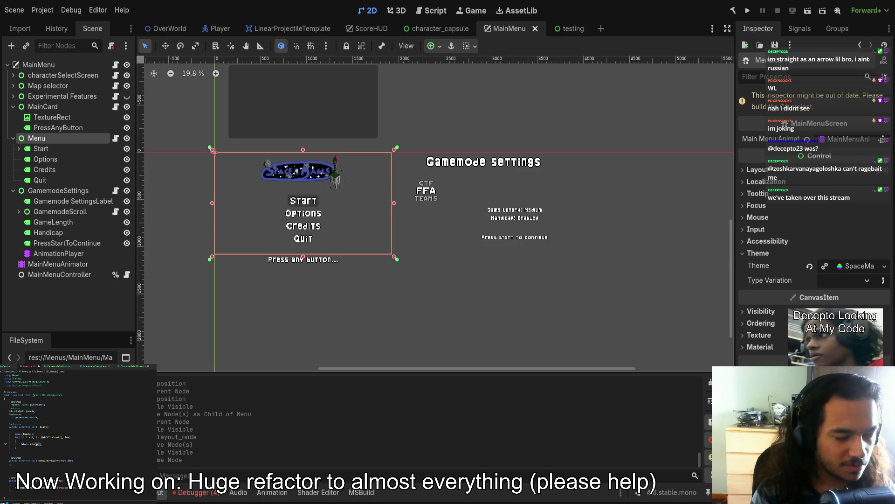
text(labels.Add(GetCh)
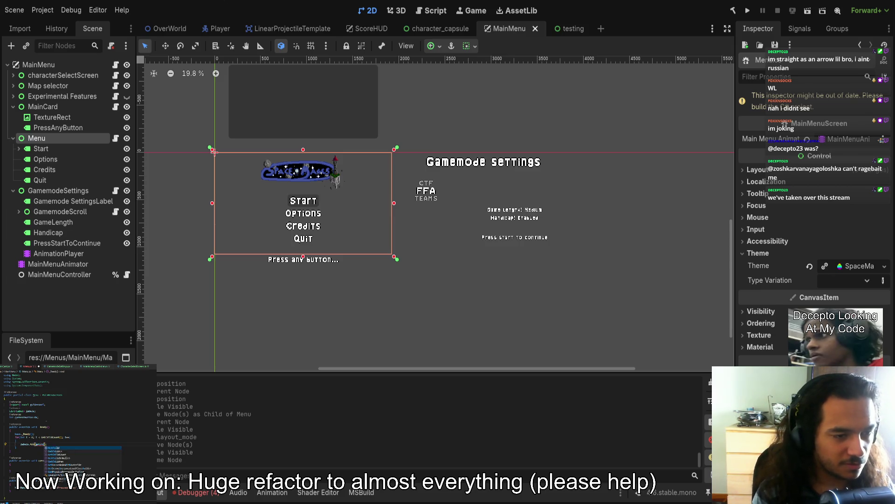
text(ild(i)
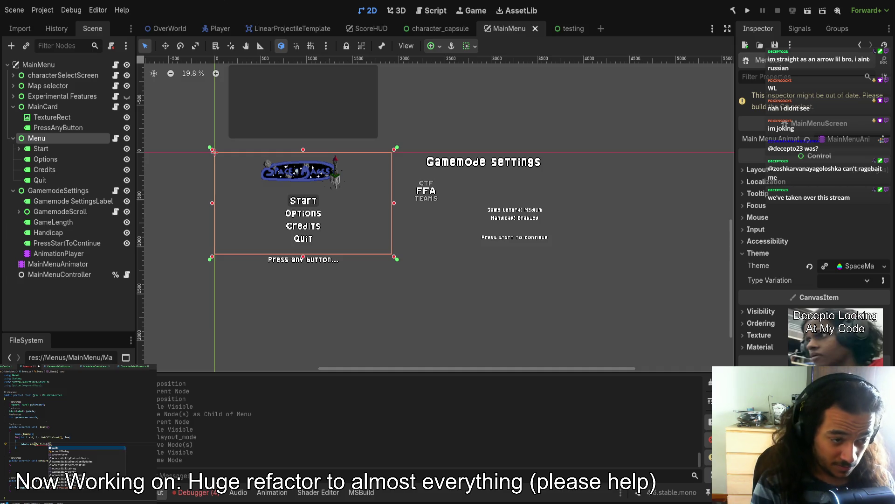
text())
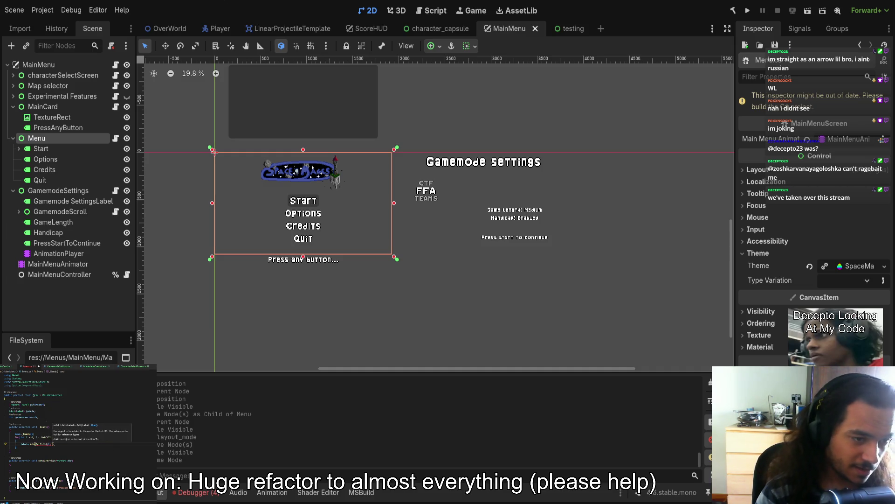
text( as Label)
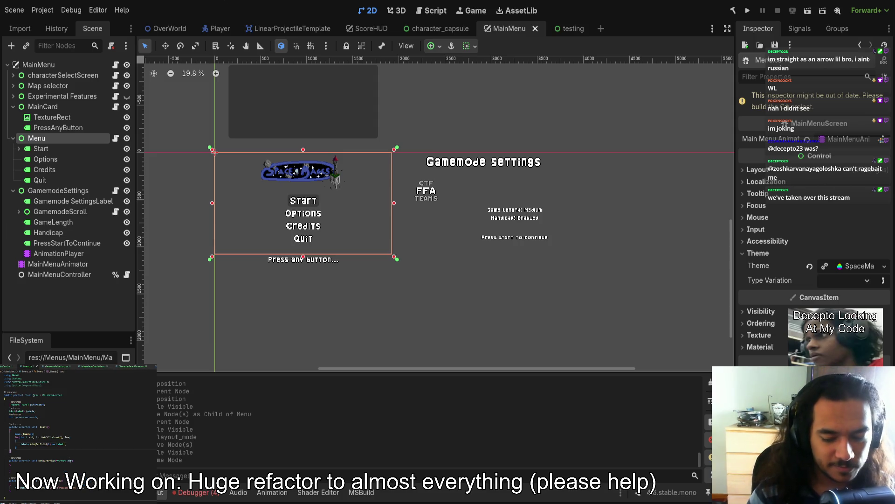
text())
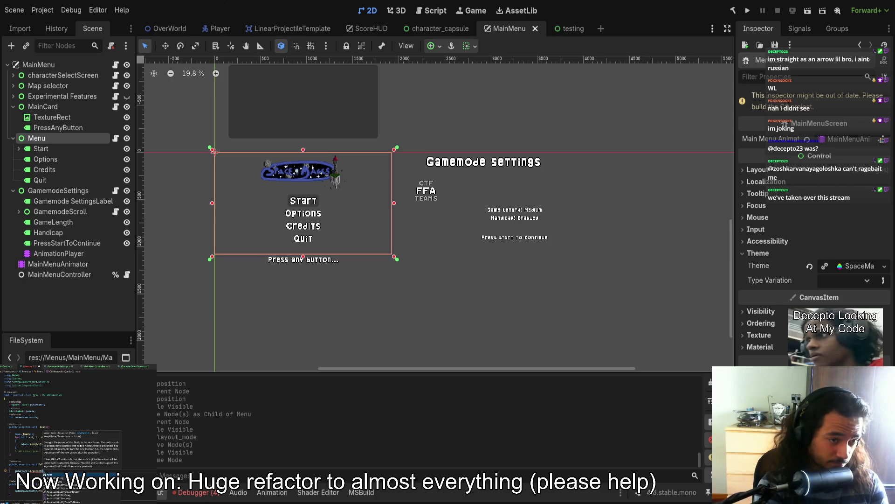
text(Label)
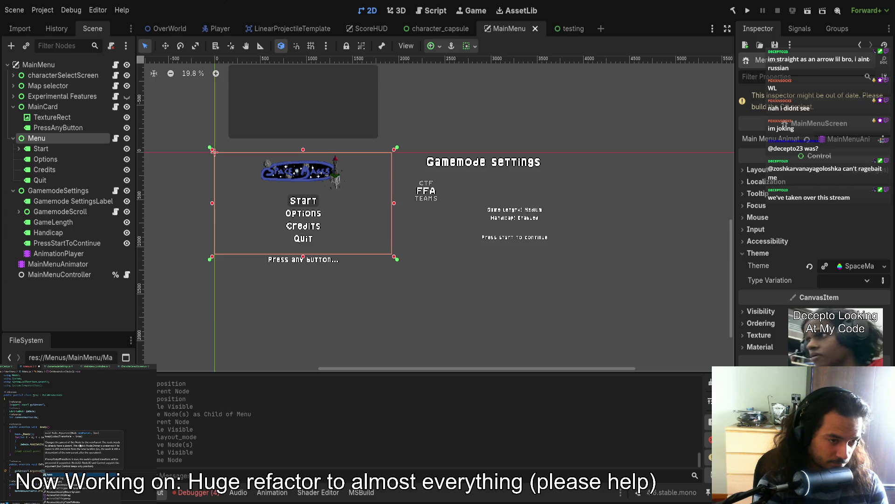
key(Return)
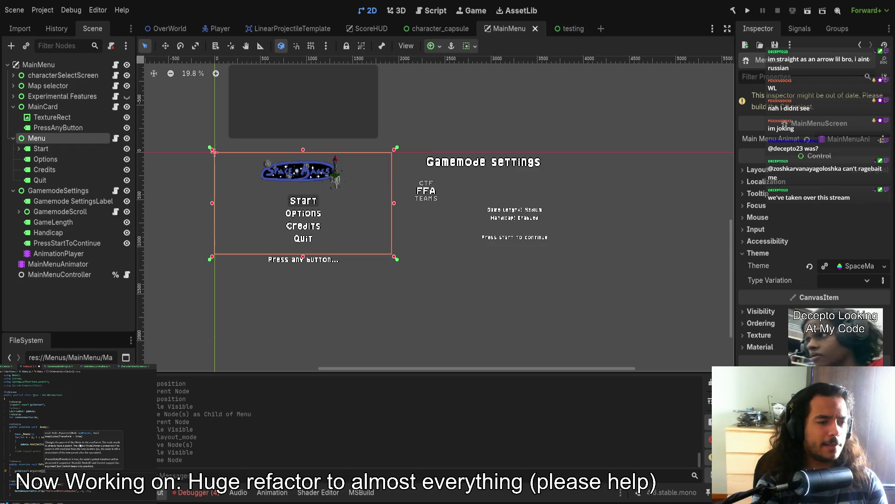
text(,)
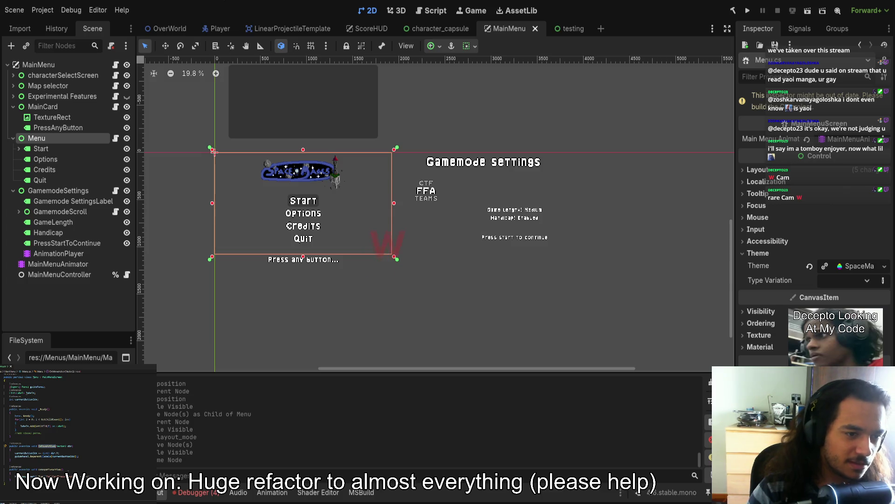
- Place the caret in the labels call to add another argument
click(77, 455)
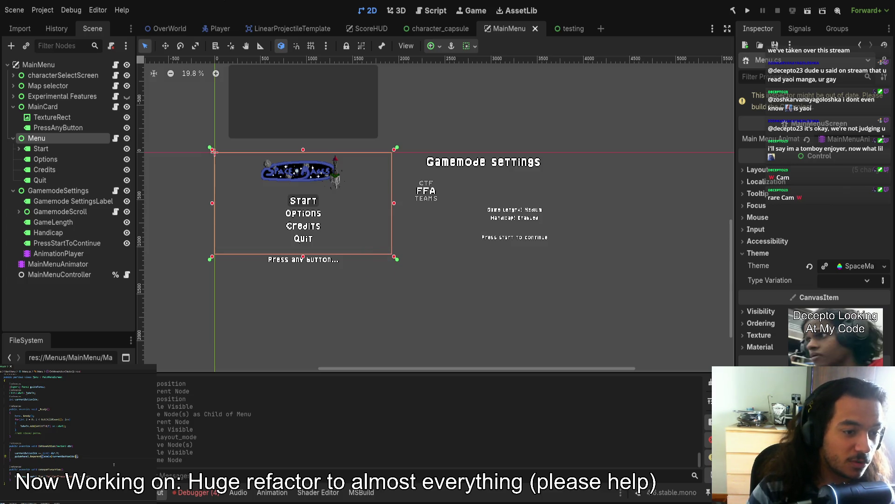
- Complete the code argument with false, test-run the menu, then stop the game and check the debugger output
text(, )
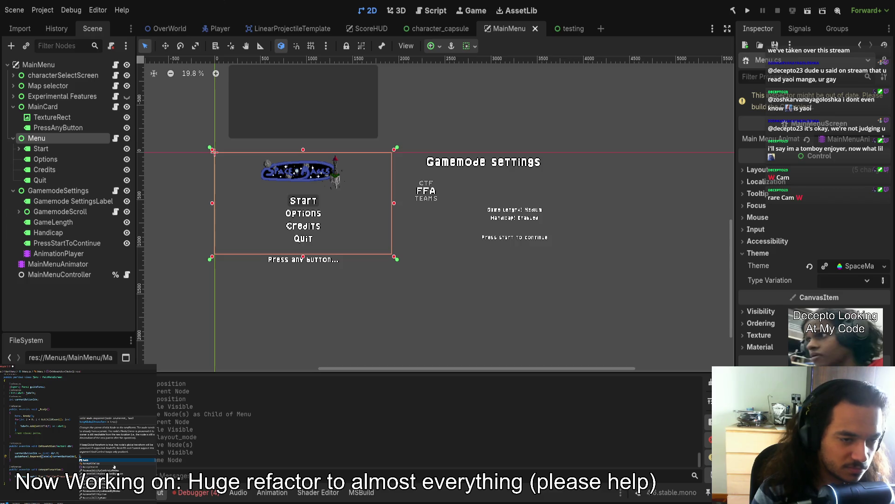
text(false)
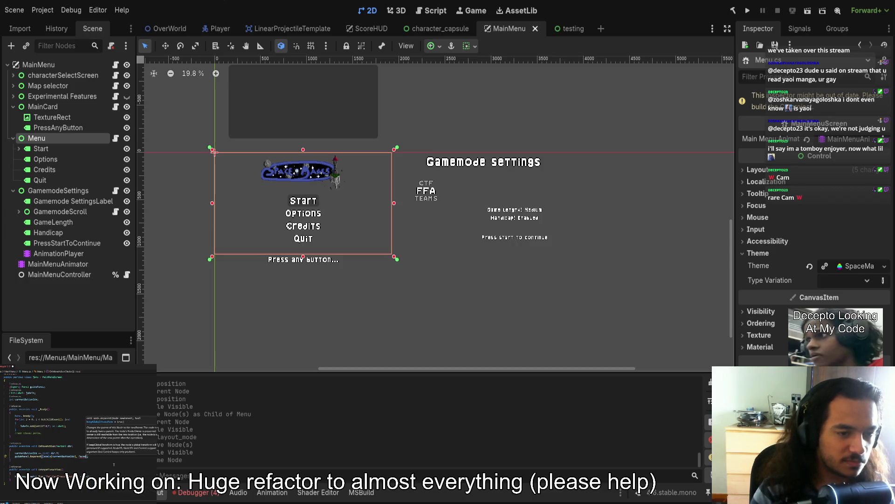
text(fa)
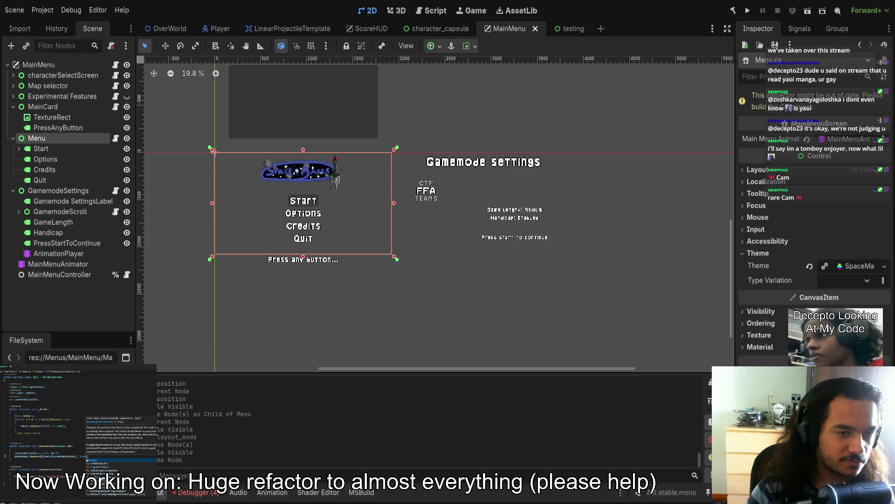
key(Return)
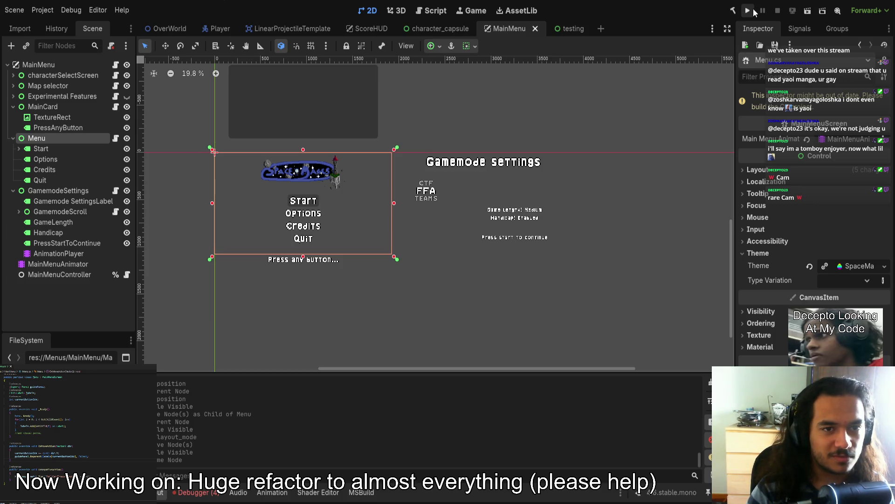
click(754, 10)
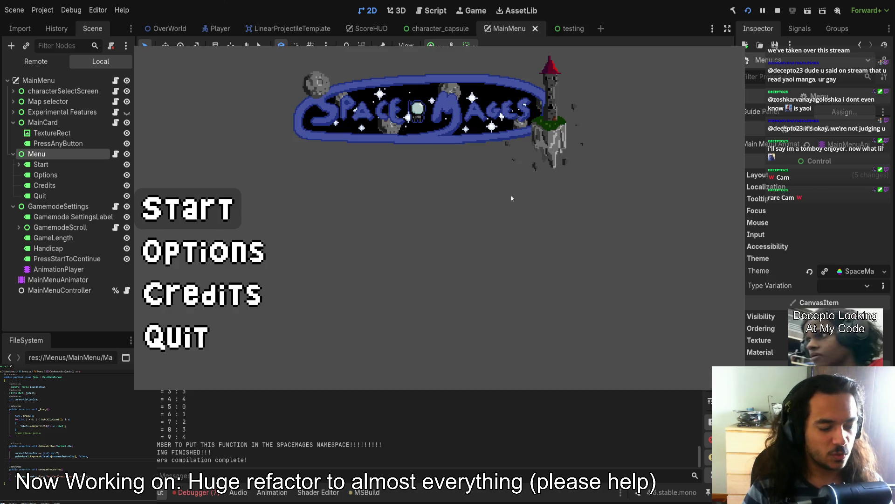
click(283, 365)
click(194, 493)
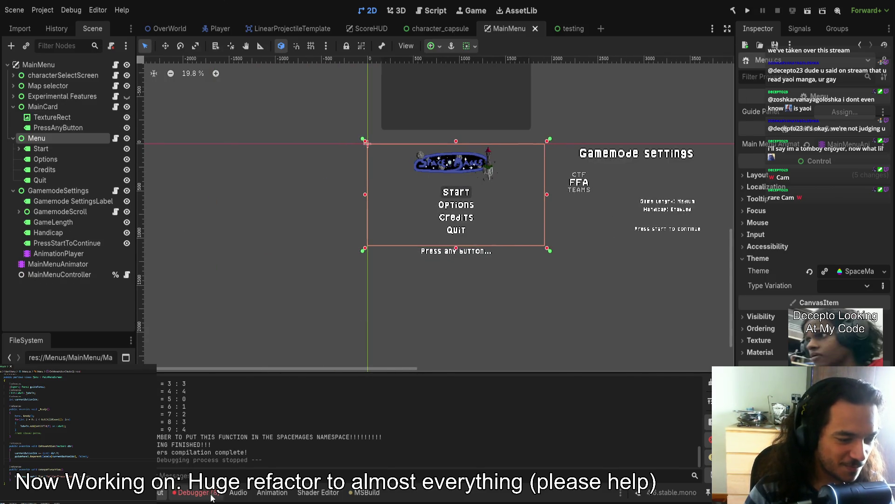
scroll(268, 229, right, 2)
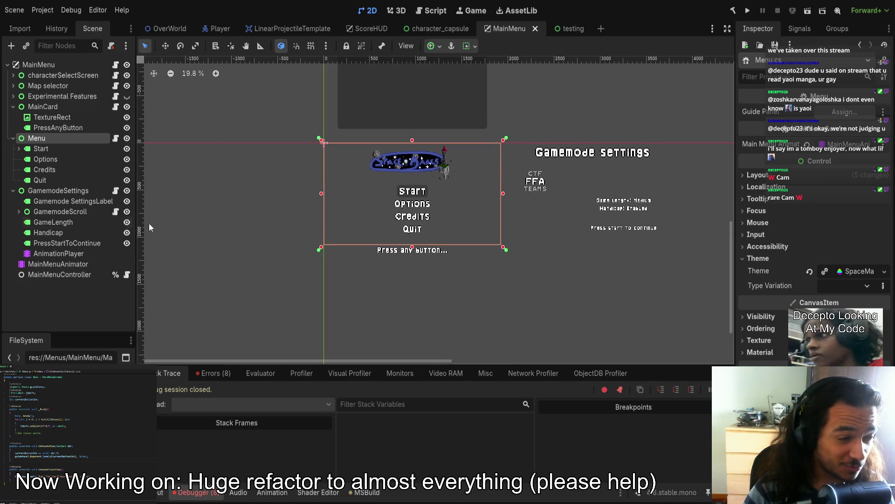
- Select MainMenuAnimator, enlarge the timeline and scrub through the MainCardPressedAnyKey animation
click(55, 263)
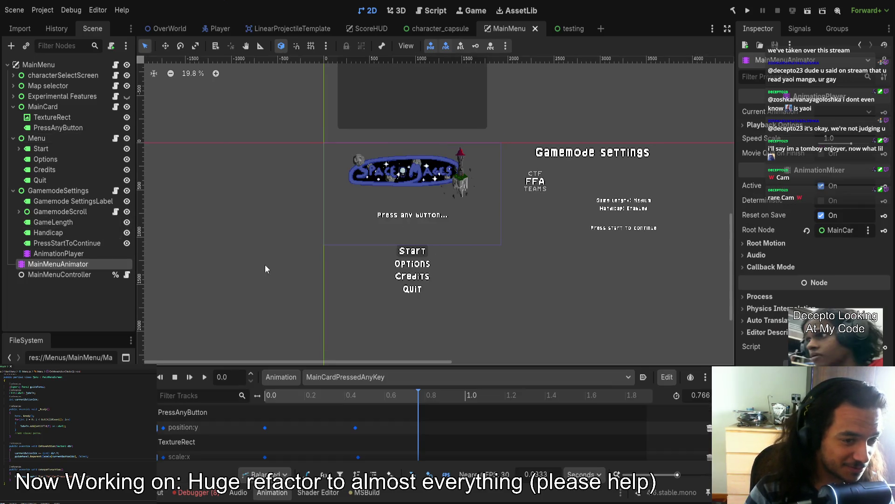
scroll(283, 283, down, 1)
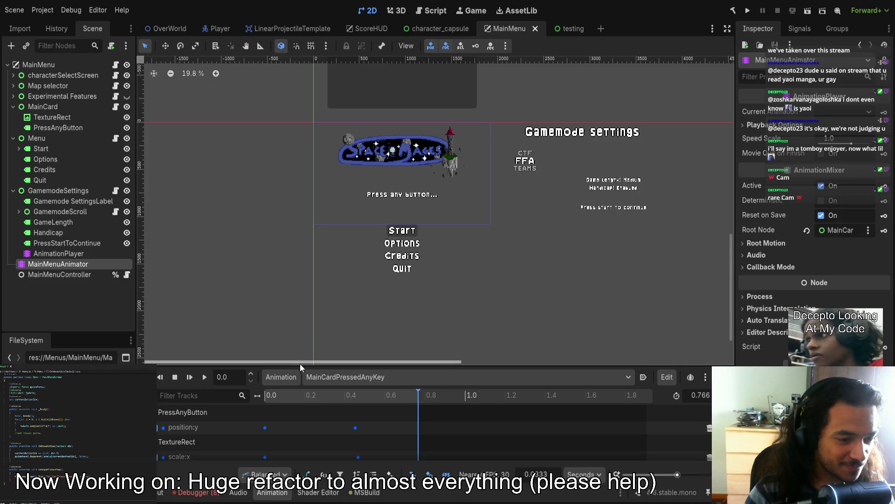
drag(301, 363, 301, 293)
mouse_move(261, 332)
mouse_down()
mouse_move(254, 332)
mouse_move(393, 334)
mouse_move(260, 331)
mouse_move(389, 338)
mouse_move(265, 338)
mouse_up()
- Switch to MenuGoAway, play and scrub it, and enlarge the panel to show all menu tracks
click(371, 312)
click(356, 338)
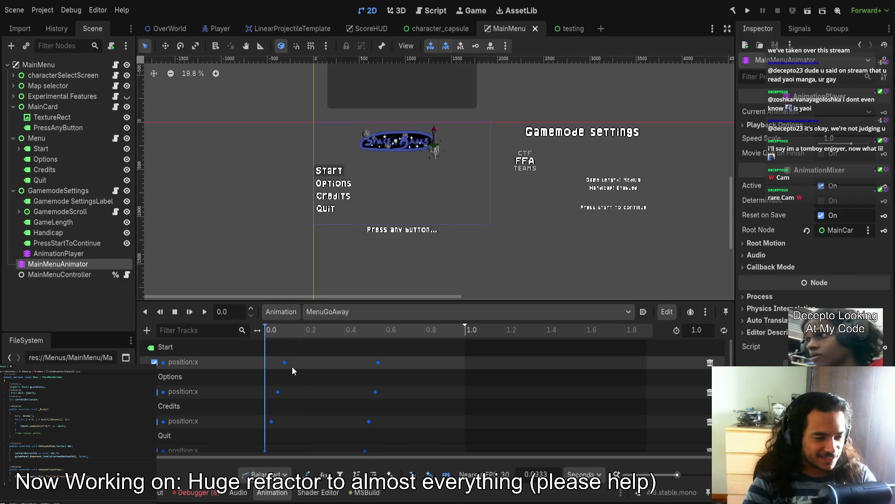
scroll(292, 365, down, 2)
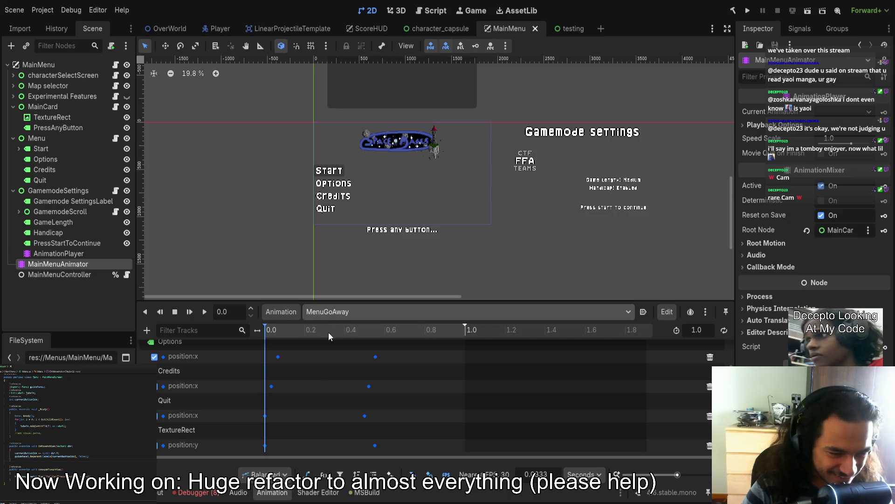
key(shift+d)
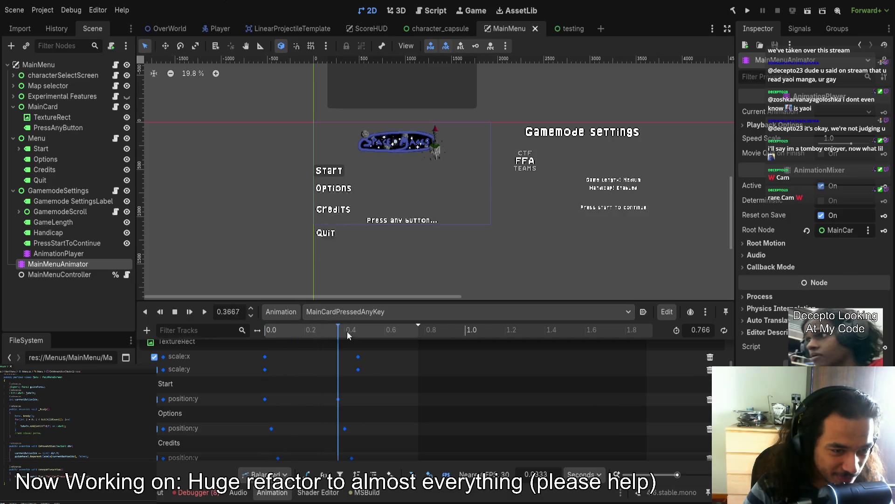
scroll(340, 318, down, 3)
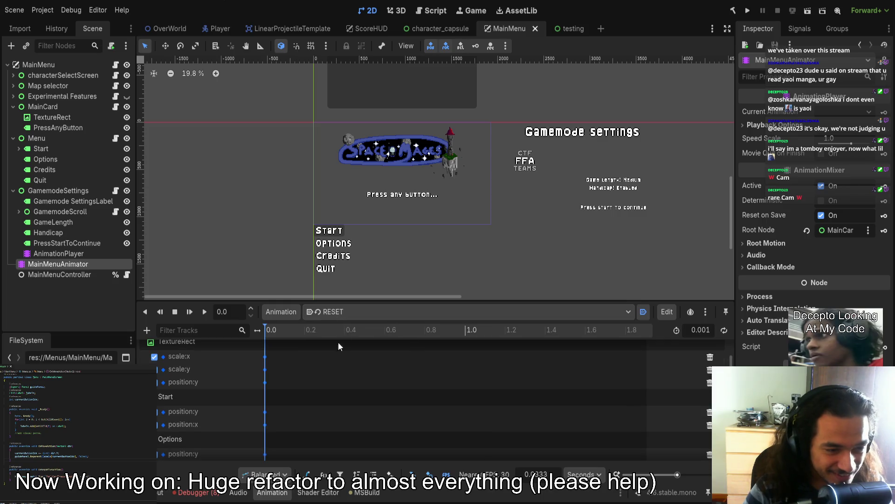
drag(287, 330, 256, 348)
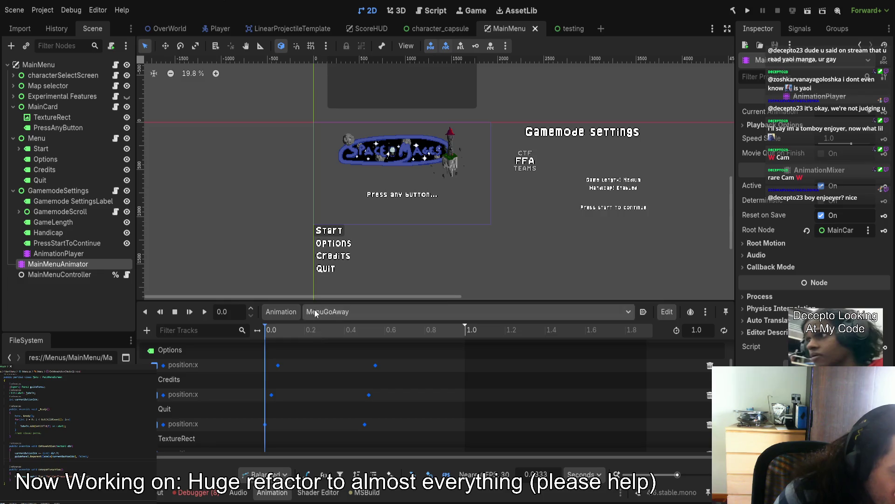
mouse_move(331, 301)
mouse_down()
mouse_move(330, 190)
mouse_move(331, 217)
mouse_up()
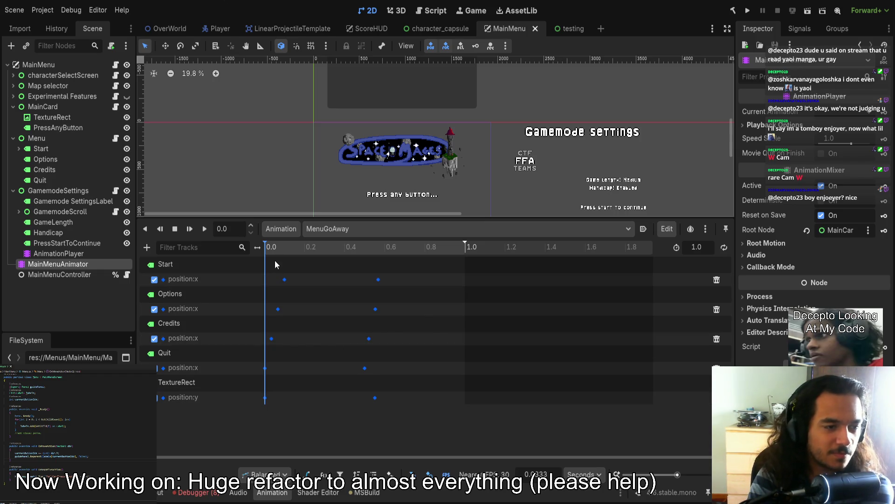
scroll(290, 146, down, 2)
scroll(299, 216, down, 3)
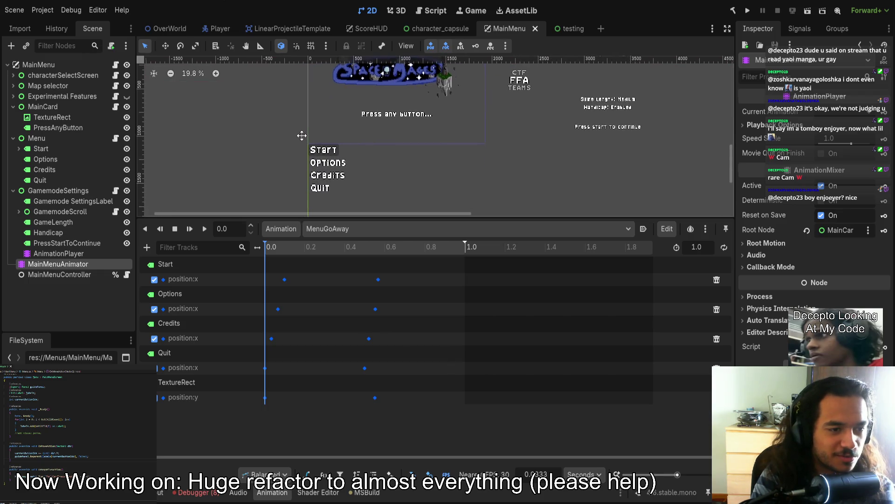
mouse_move(286, 246)
mouse_down()
mouse_move(366, 252)
mouse_move(83, 234)
mouse_up()
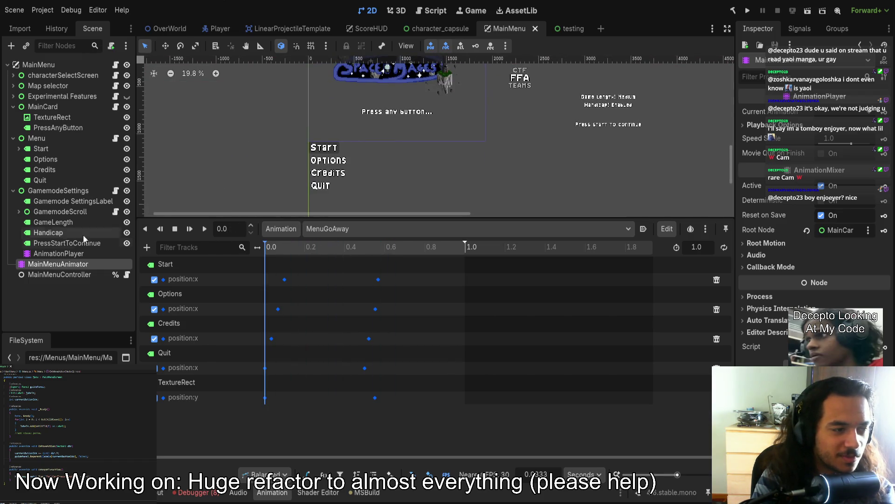
click(271, 339)
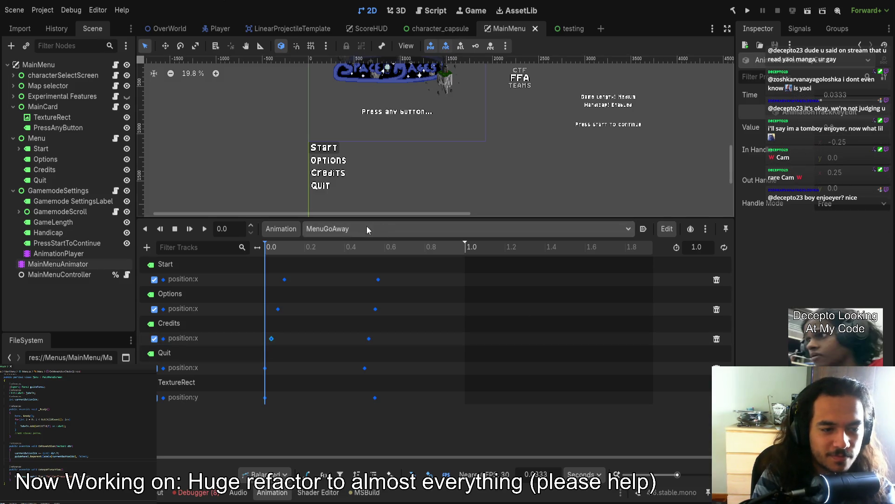
scroll(307, 189, down, 1)
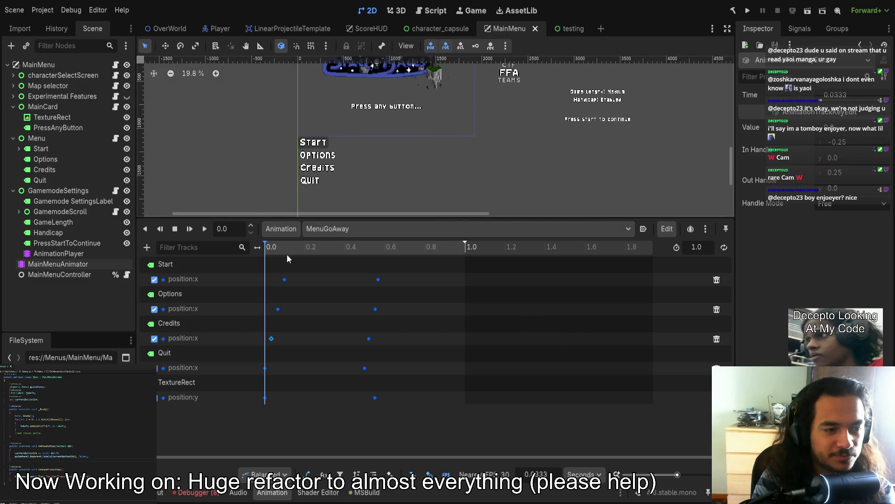
click(284, 280)
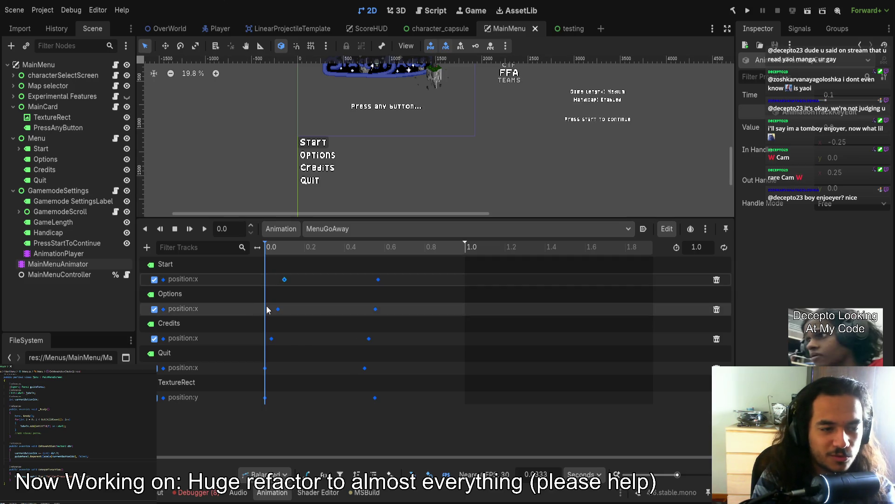
click(378, 279)
click(376, 308)
click(369, 338)
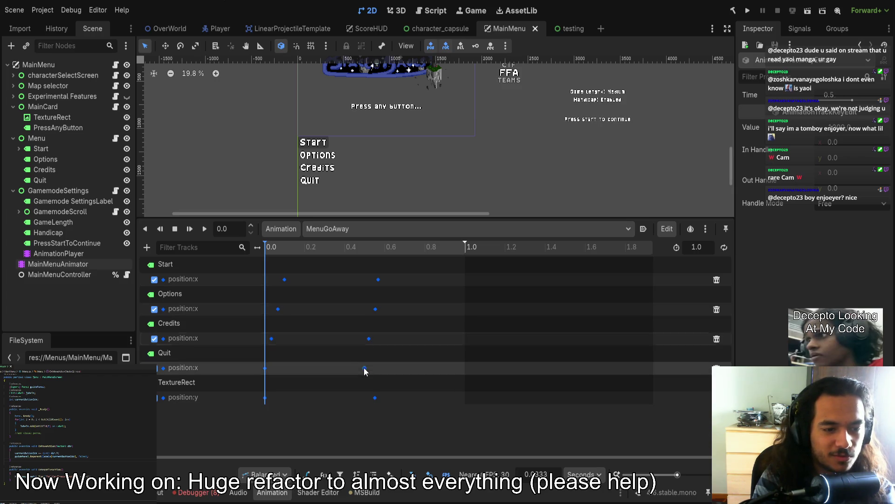
click(375, 396)
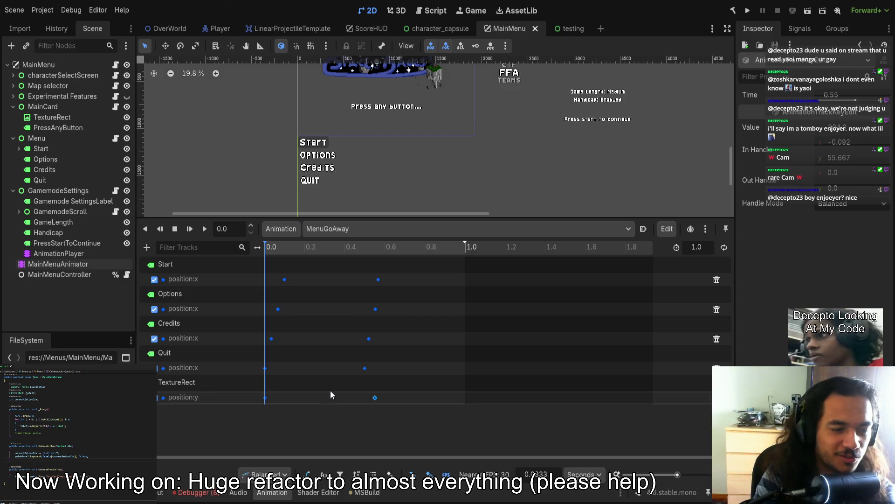
click(285, 249)
key(Up)
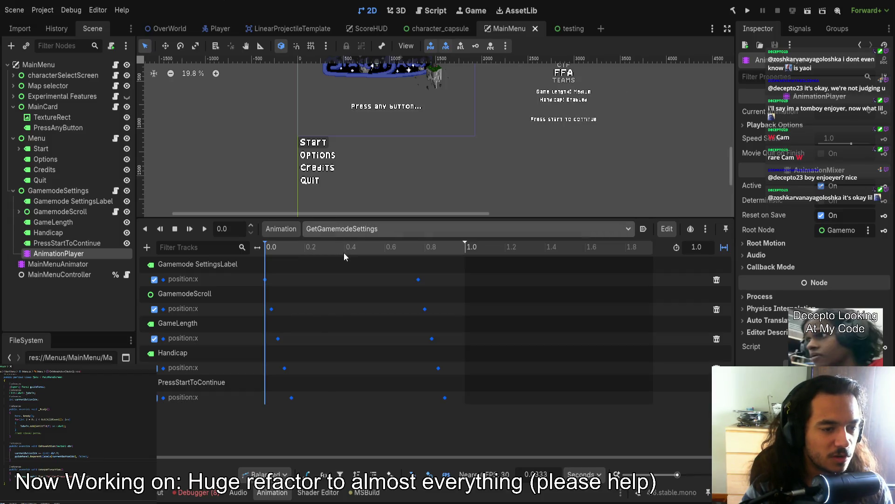
click(64, 263)
click(325, 229)
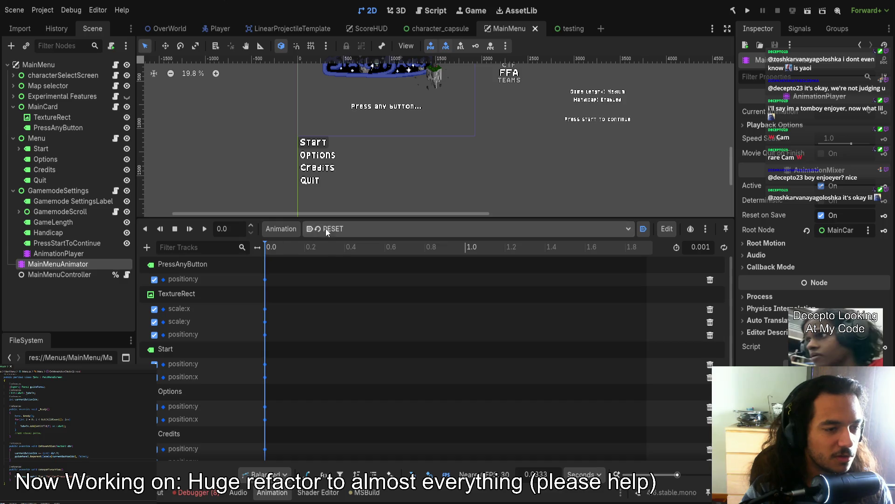
click(343, 255)
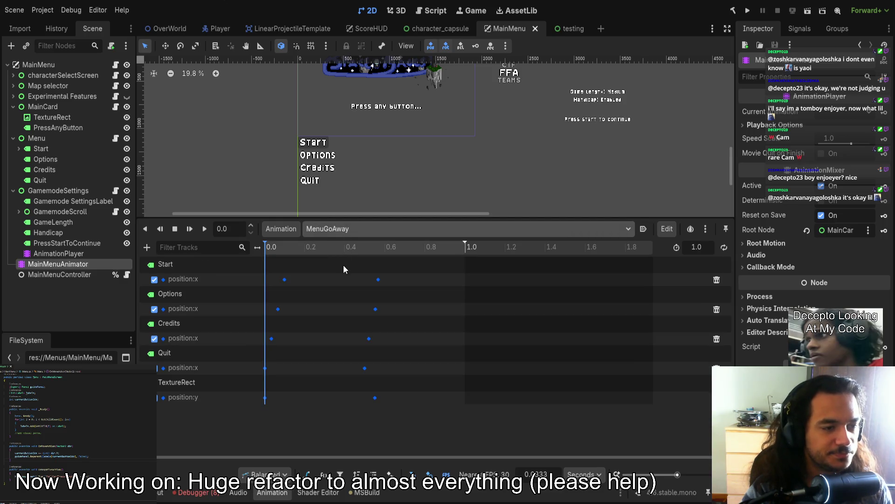
click(317, 143)
scroll(332, 177, down, 1)
scroll(361, 153, up, 3)
- Drag the GuidePanel right away from Start, then revert that move
mouse_move(315, 153)
mouse_down()
mouse_move(388, 152)
mouse_move(377, 152)
mouse_up()
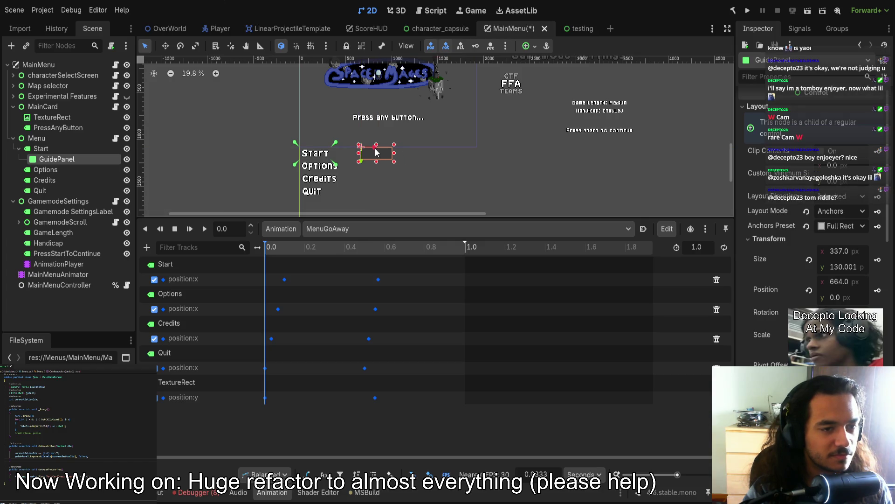
click(315, 173)
key(ctrl+s)
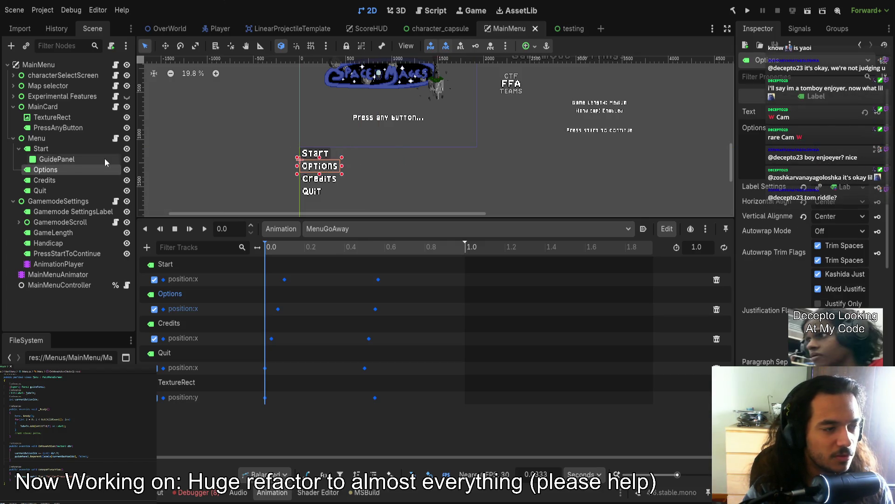
- Slide the Start label about 664 px right and move Options beside it
click(42, 149)
drag(315, 153, 379, 156)
key(Escape)
click(322, 169)
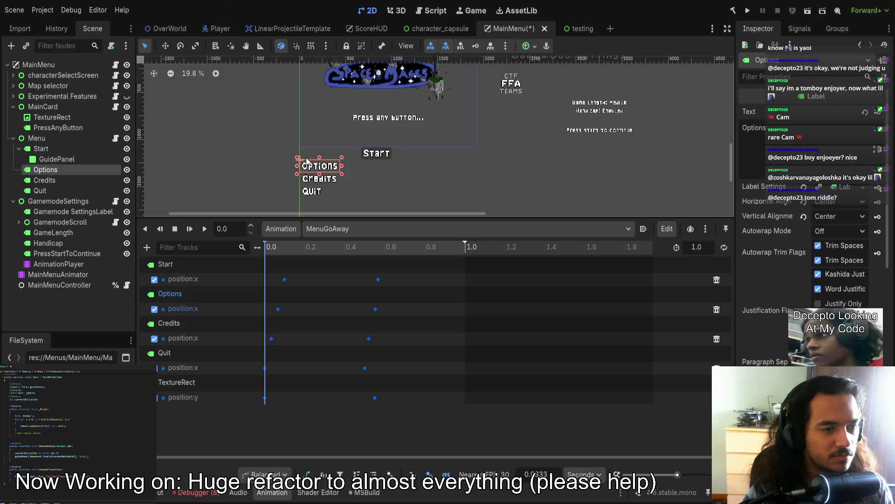
drag(310, 164, 375, 160)
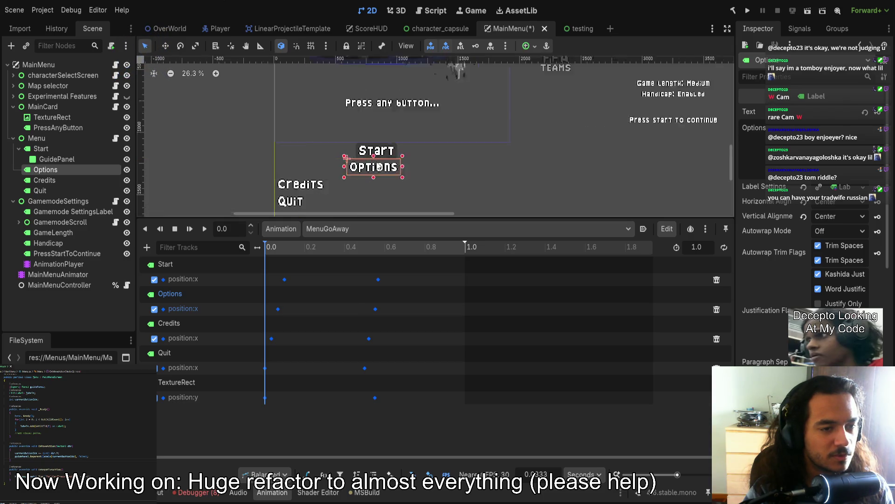
- Inspect the GuidePanel and Start's font settings, then select the Menu container
scroll(379, 157, up, 6)
click(391, 140)
scroll(383, 136, down, 4)
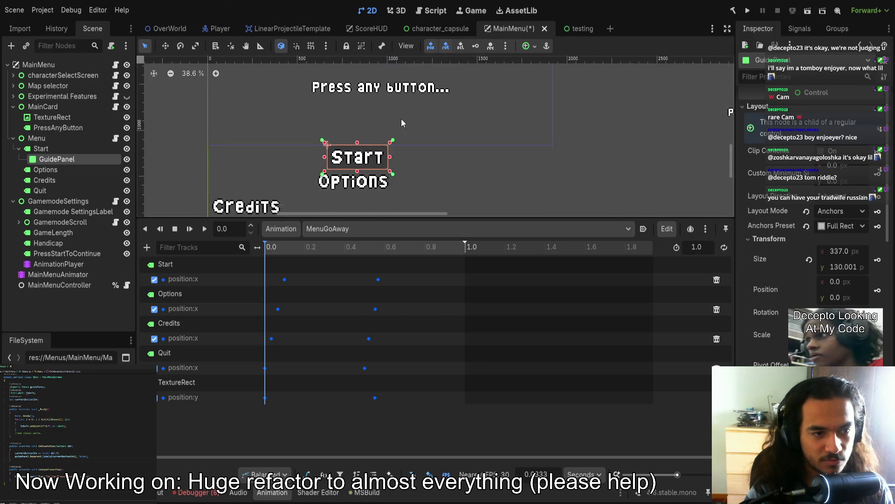
click(57, 148)
scroll(386, 168, down, 3)
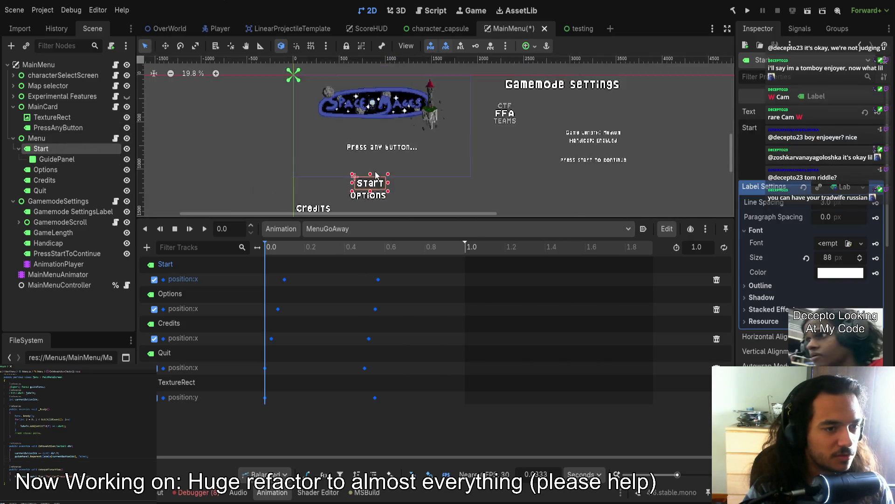
scroll(385, 169, down, 1)
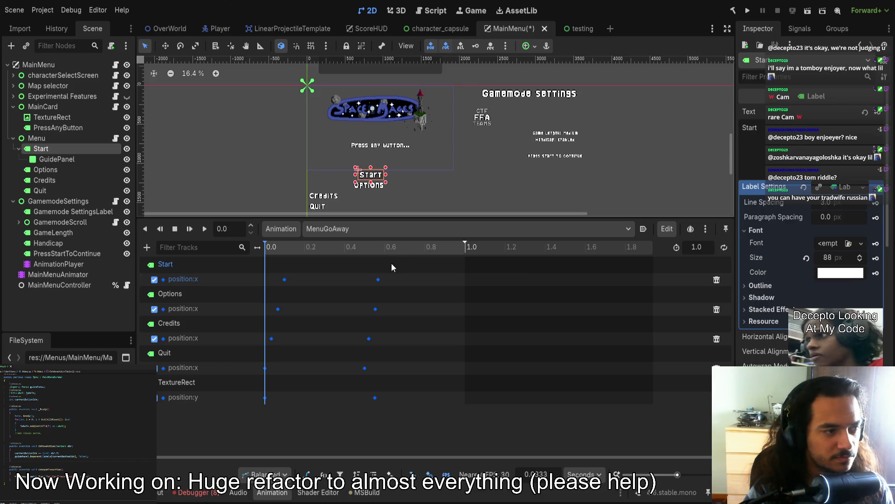
click(37, 138)
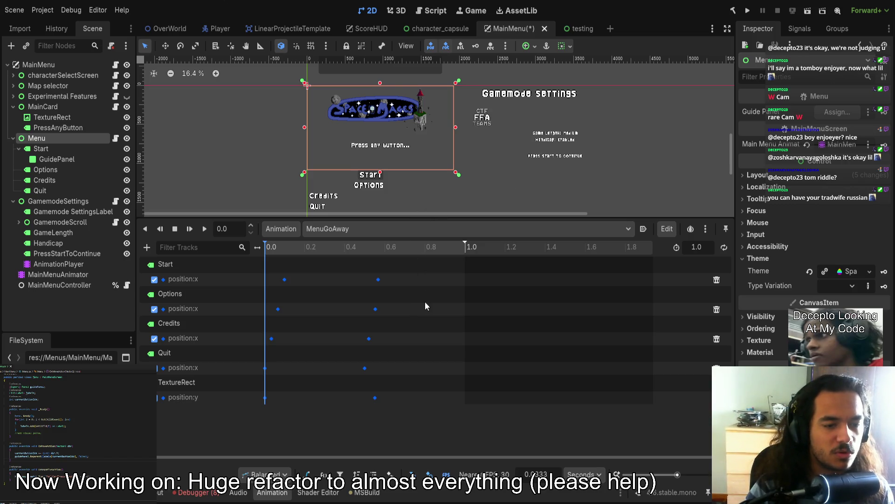
- Set the Menu container's Anchors Preset to Full Rect and show its anchor points
click(769, 178)
click(840, 294)
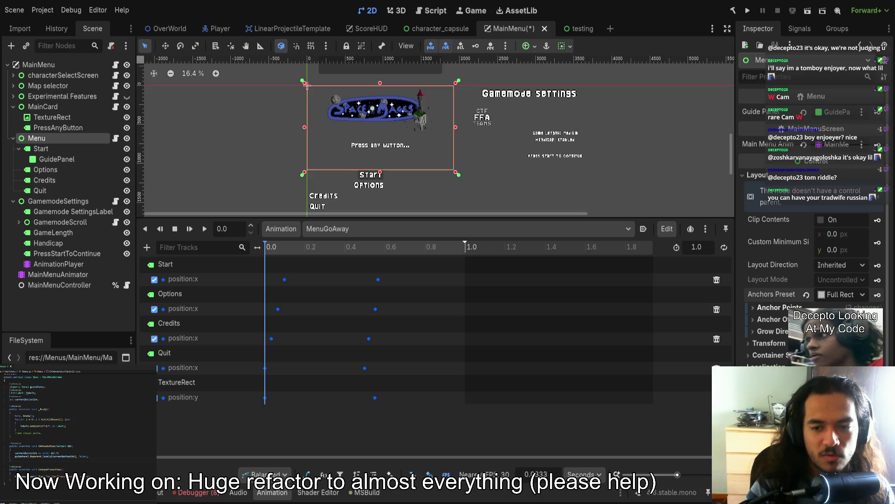
click(778, 308)
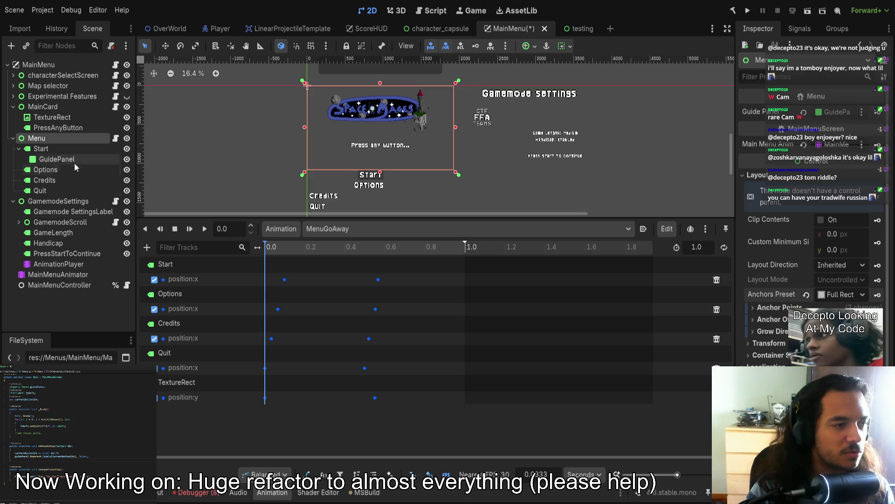
- Switch Start, Options, Credits and Quit to Anchors layout with a Center Bottom preset
click(57, 150)
ctrl+click(45, 170)
ctrl+click(44, 180)
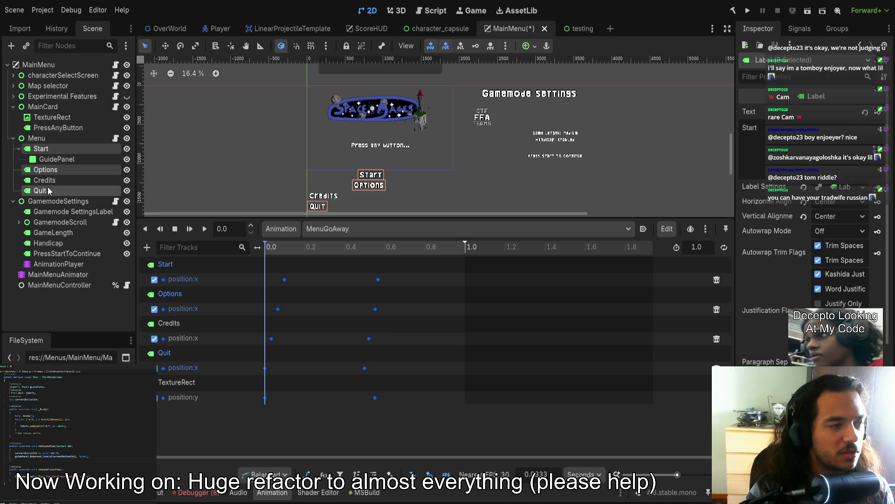
ctrl+click(39, 191)
scroll(821, 253, down, 5)
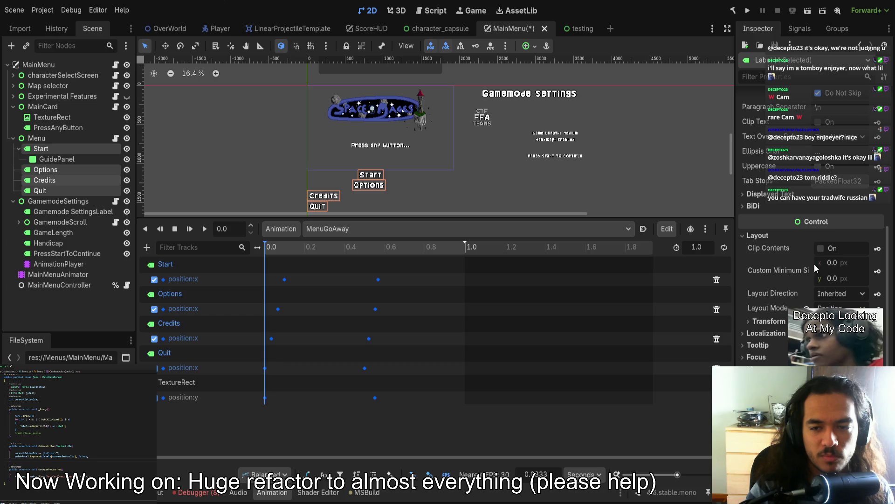
scroll(797, 219, up, 3)
scroll(802, 224, down, 5)
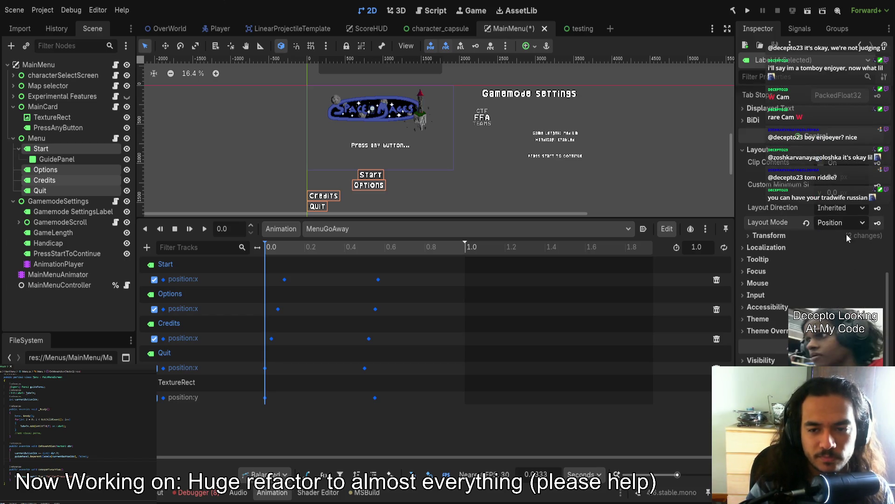
click(839, 223)
click(835, 245)
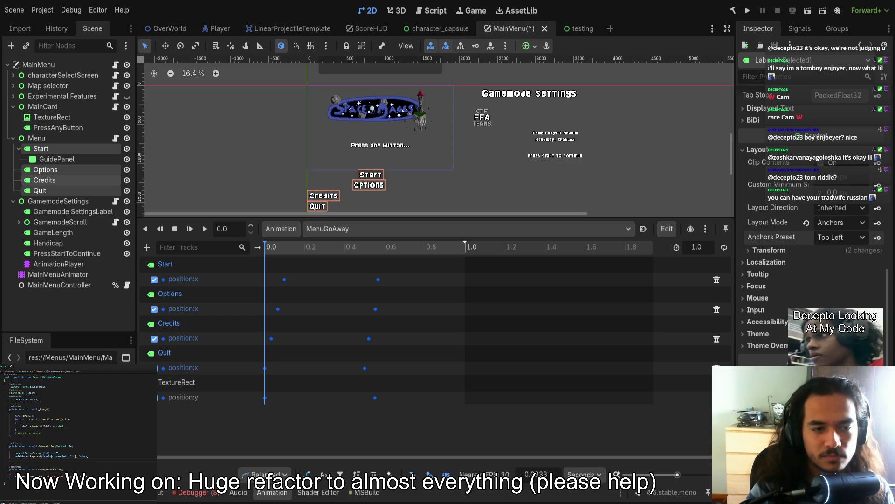
click(840, 355)
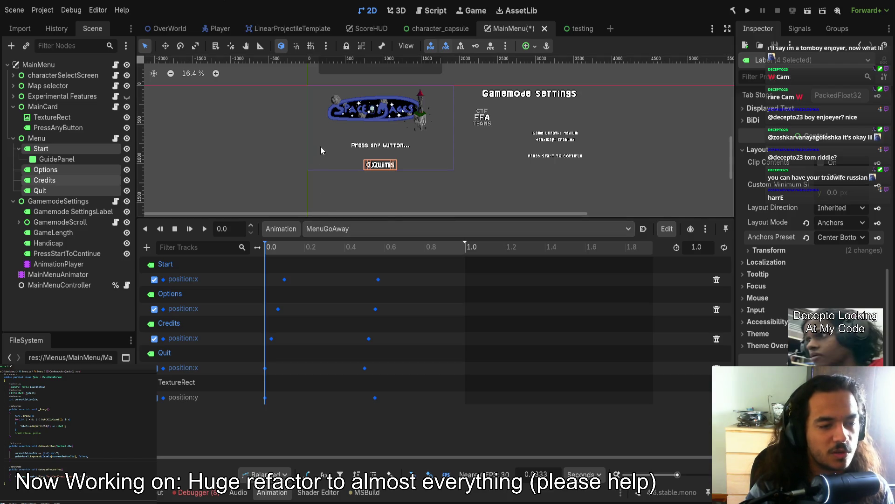
drag(272, 338, 268, 337)
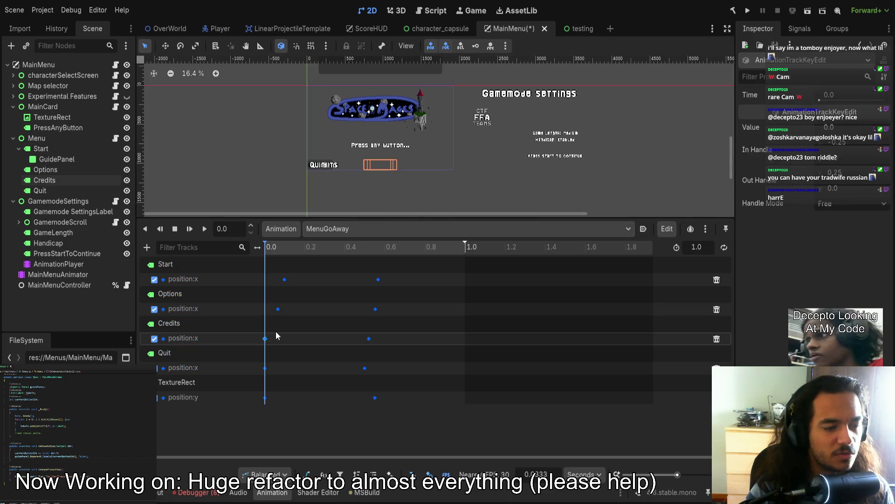
key(ctrl+z)
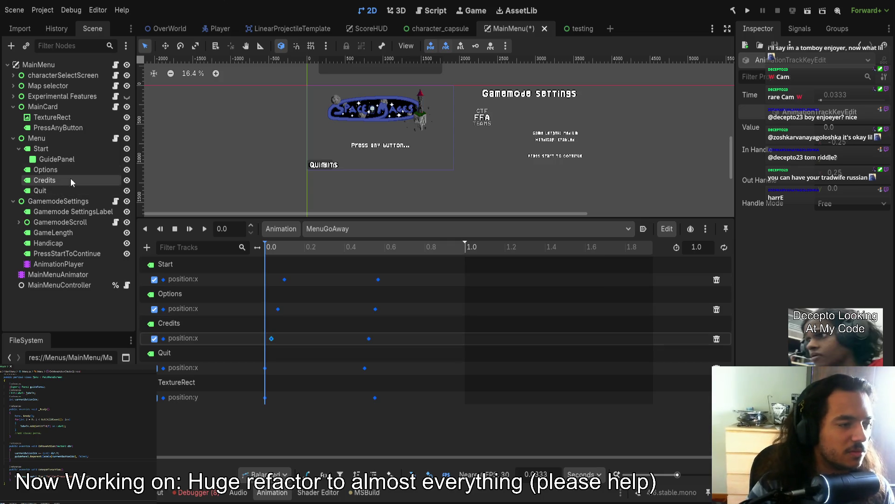
key(ctrl+z)
key(ctrl+shift+z)
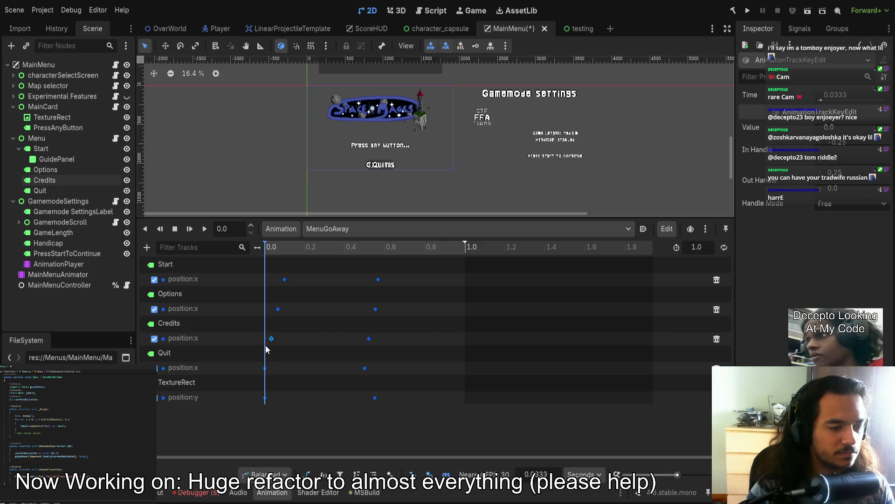
key(ctrl+shift+z)
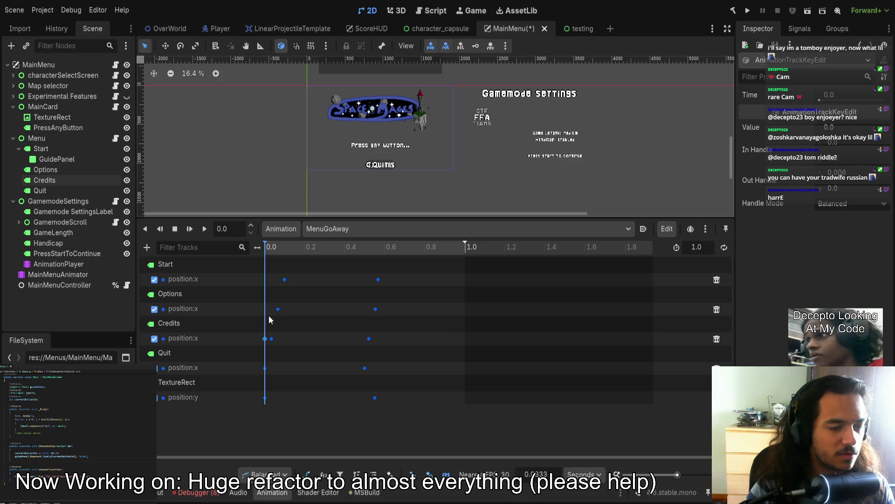
key(ctrl+shift+z)
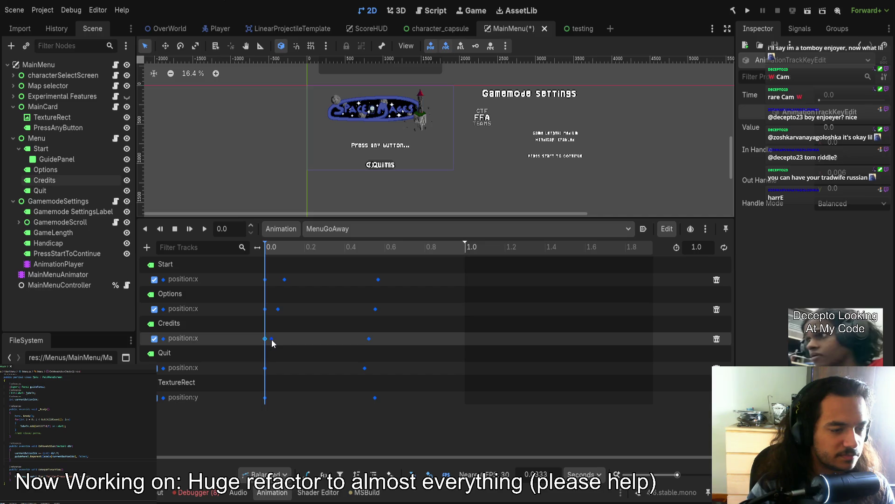
drag(270, 340, 272, 344)
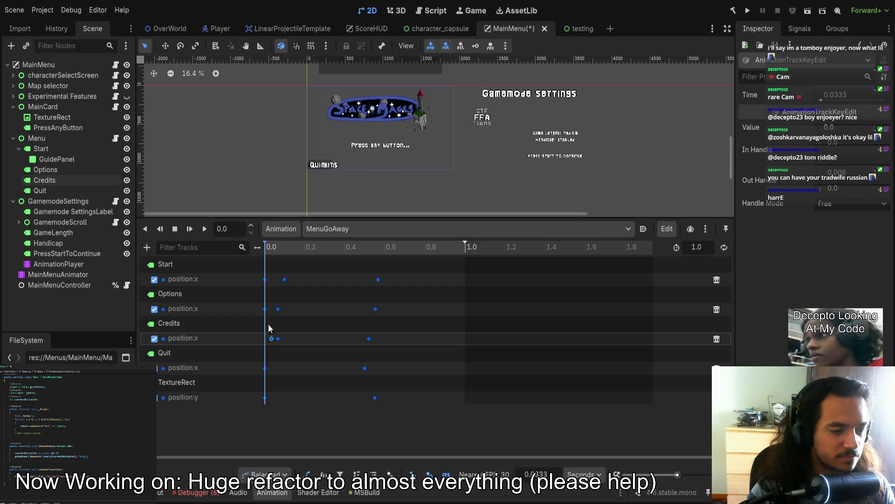
drag(267, 309, 271, 310)
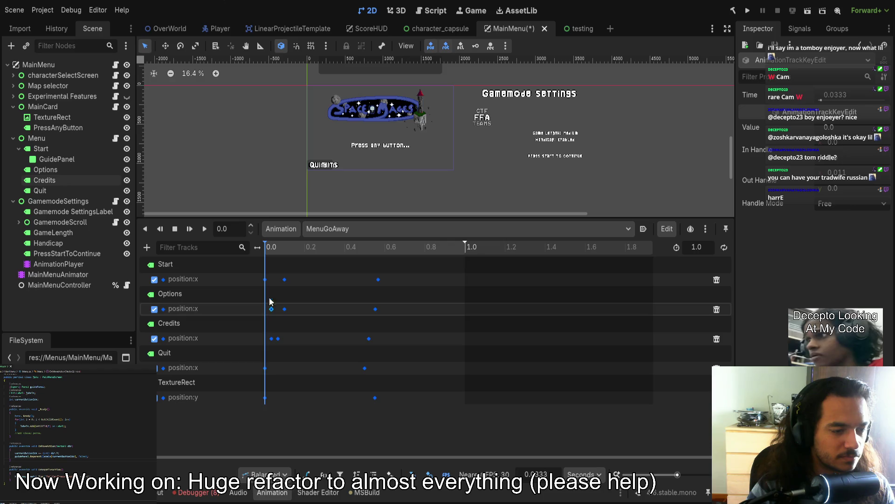
click(265, 279)
click(285, 280)
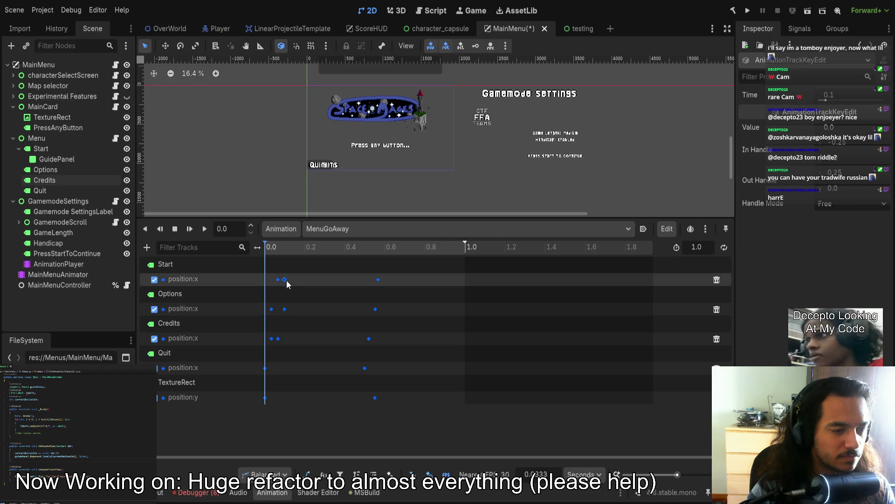
drag(279, 279, 285, 280)
drag(273, 309, 279, 310)
key(ctrl+z)
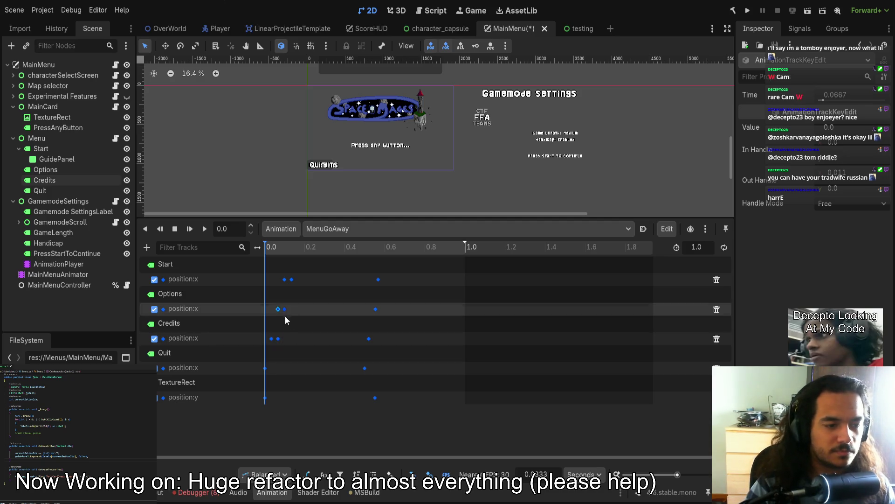
key(ctrl+z)
key(ctrl+z)
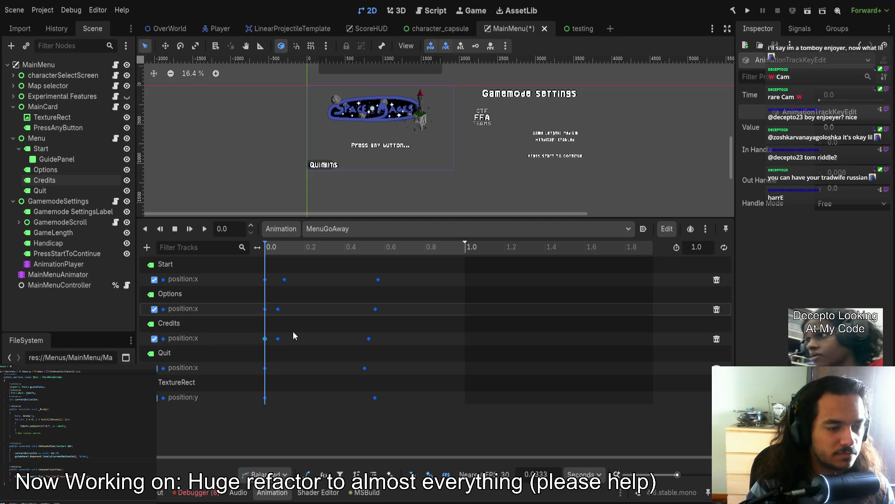
click(365, 163)
key(ctrl+z)
key(ctrl+z)
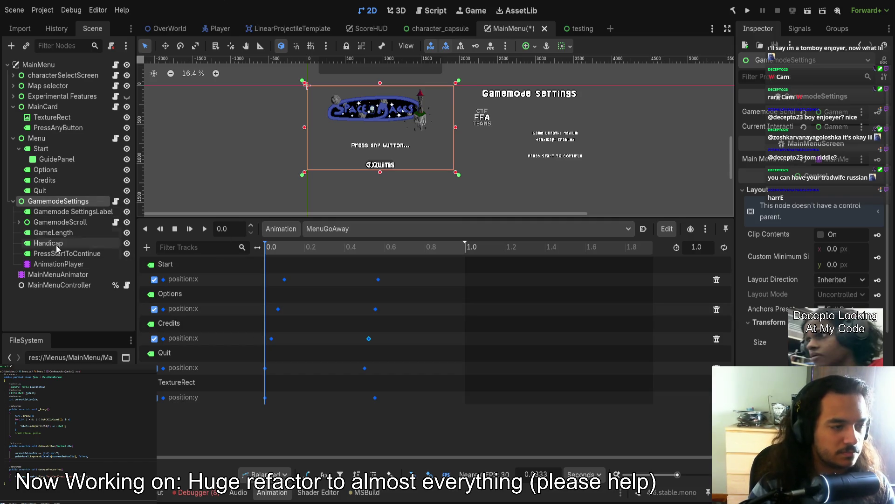
click(70, 211)
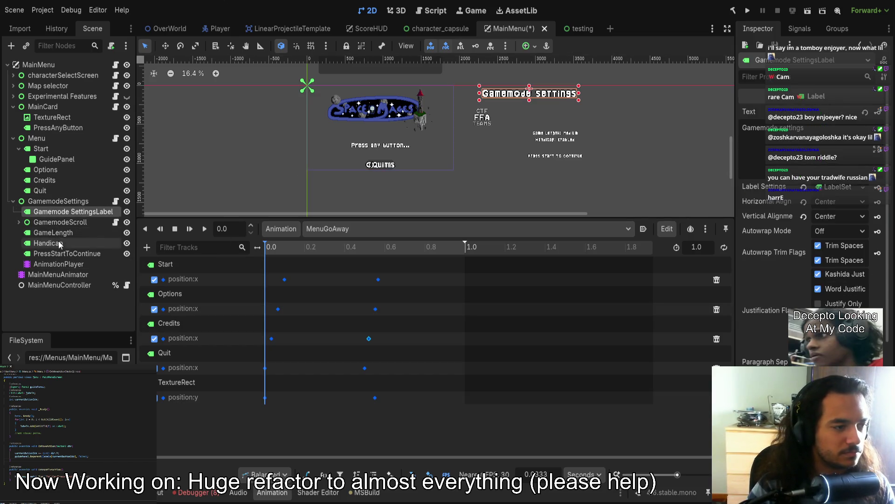
click(57, 234)
click(59, 189)
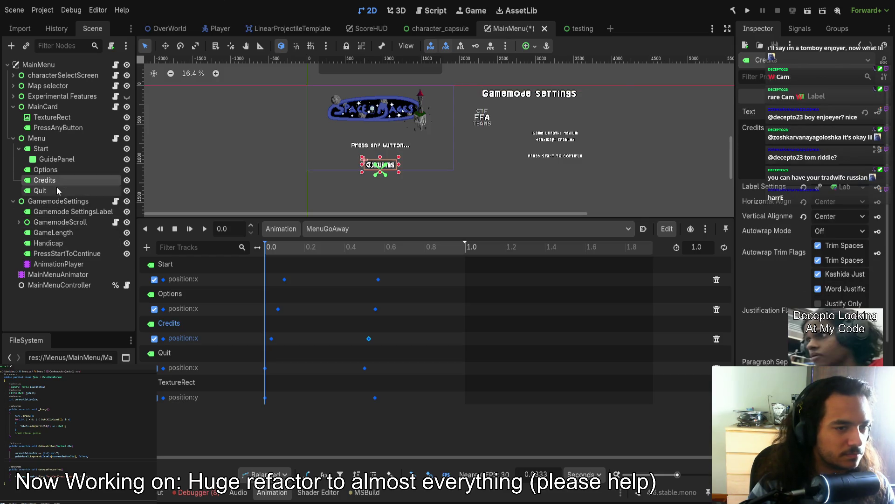
ctrl+click(53, 181)
ctrl+click(54, 169)
ctrl+click(54, 148)
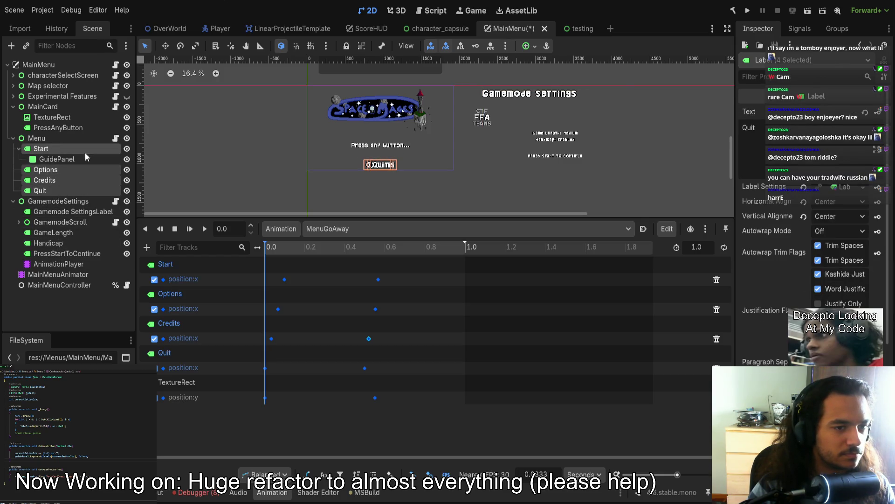
scroll(853, 263, down, 5)
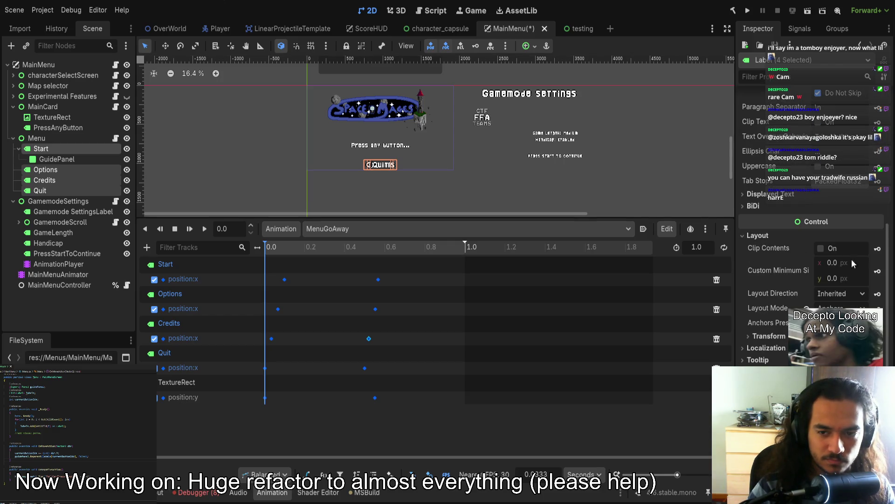
click(771, 336)
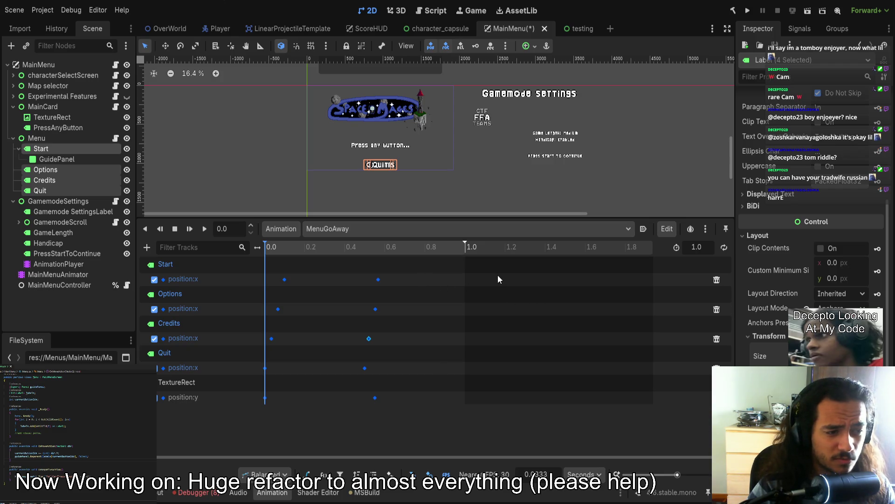
scroll(811, 256, down, 2)
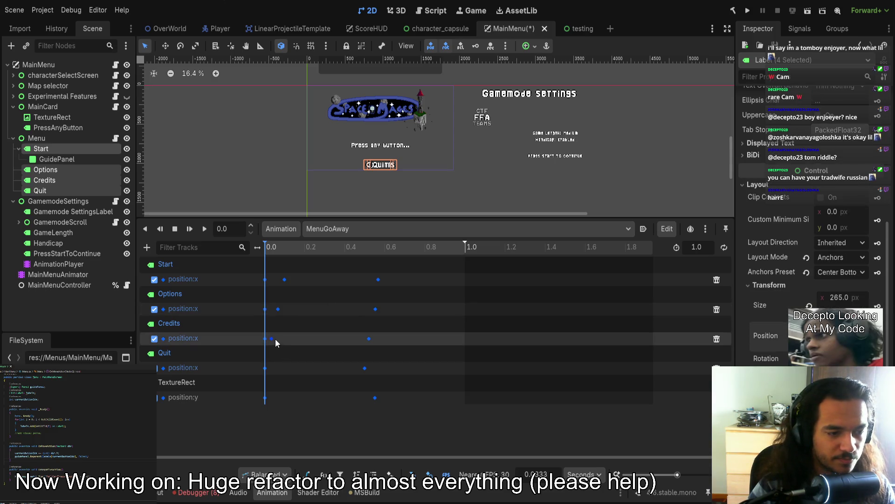
drag(276, 337, 271, 343)
mouse_move(278, 309)
mouse_down()
mouse_move(268, 309)
mouse_move(278, 309)
mouse_move(289, 279)
mouse_move(305, 279)
mouse_move(286, 282)
mouse_up()
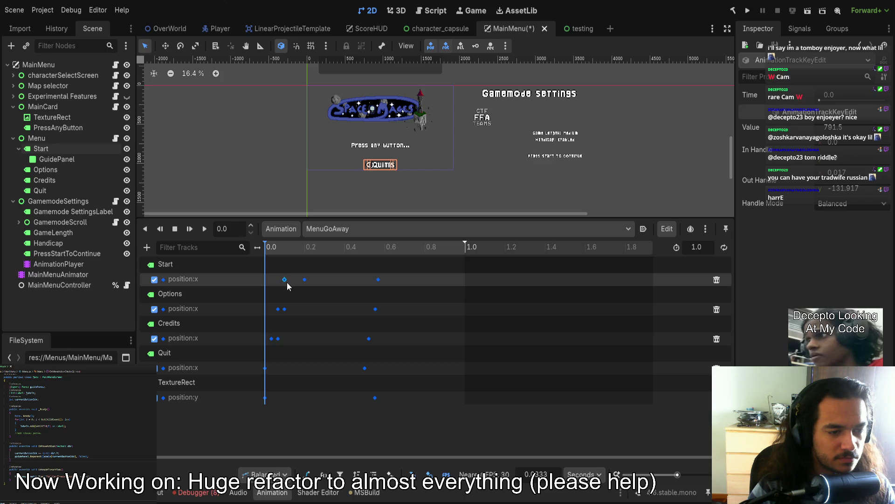
click(284, 309)
shift+click(279, 339)
shift+click(304, 279)
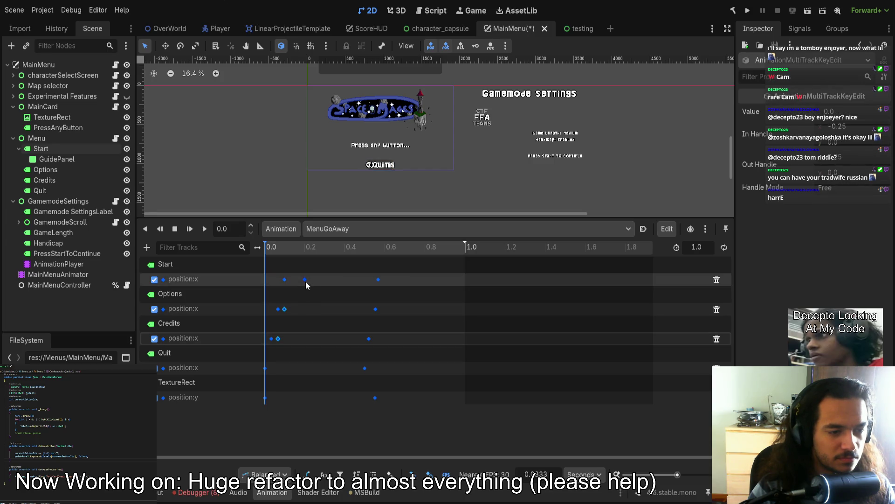
key(Delete)
mouse_move(267, 250)
mouse_down()
mouse_move(376, 250)
mouse_move(265, 249)
mouse_up()
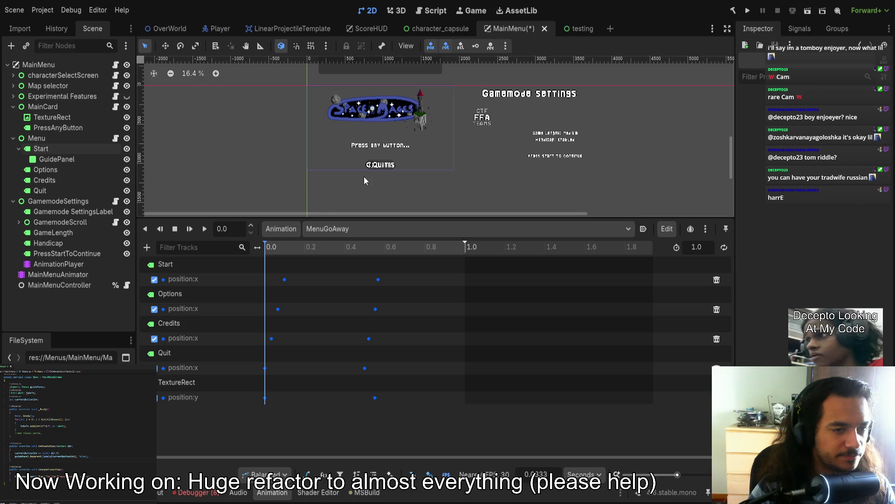
- Select Options, Credits and Quit and drag them down slightly
click(379, 169)
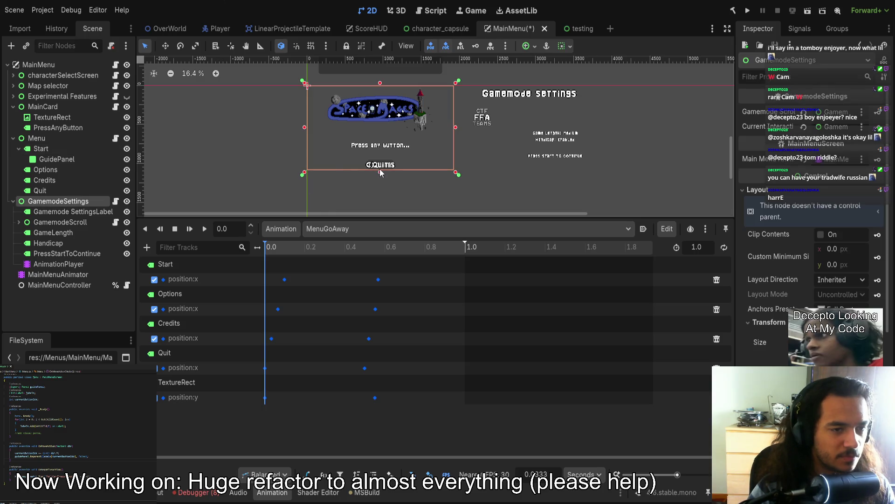
click(52, 212)
click(46, 170)
click(41, 148)
scroll(378, 195, up, 5)
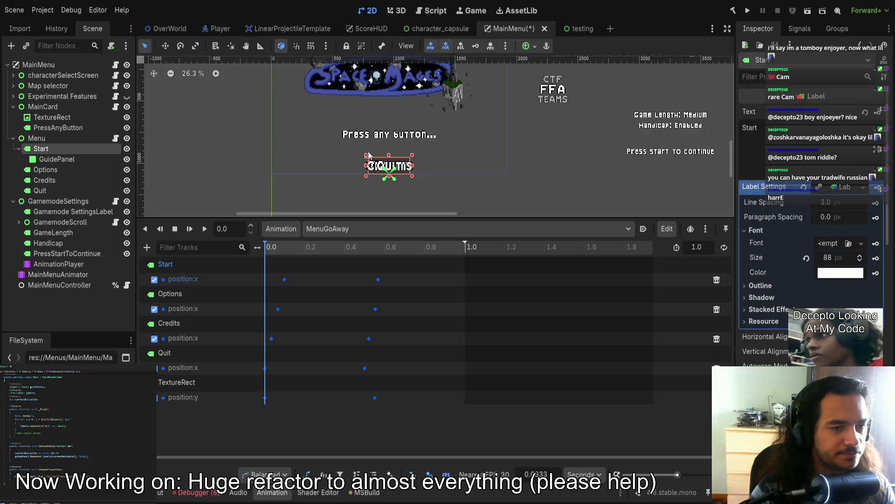
click(55, 172)
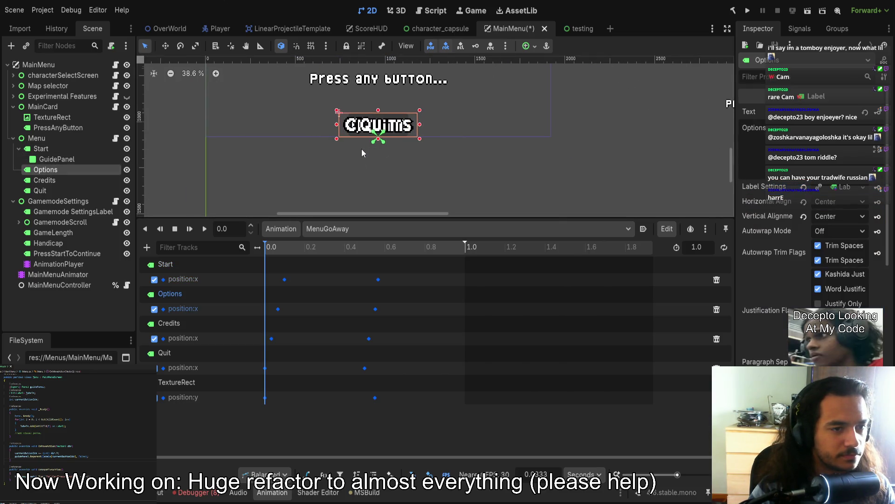
scroll(364, 151, up, 3)
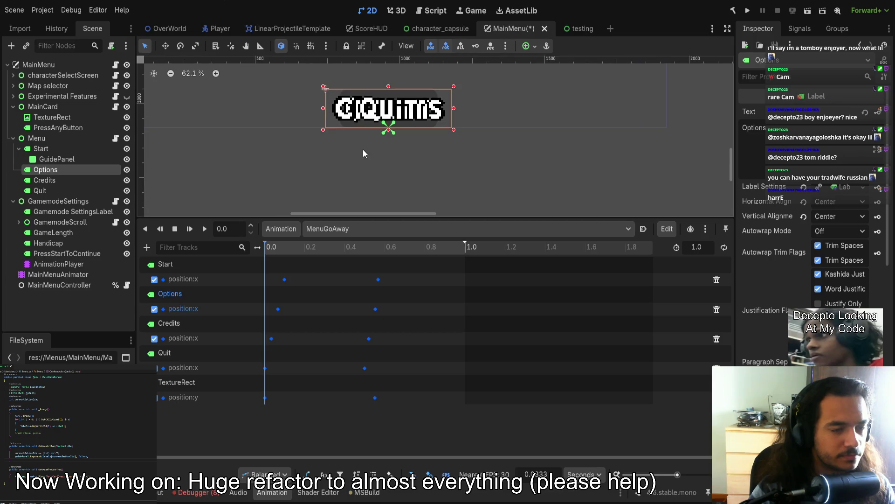
shift+click(40, 190)
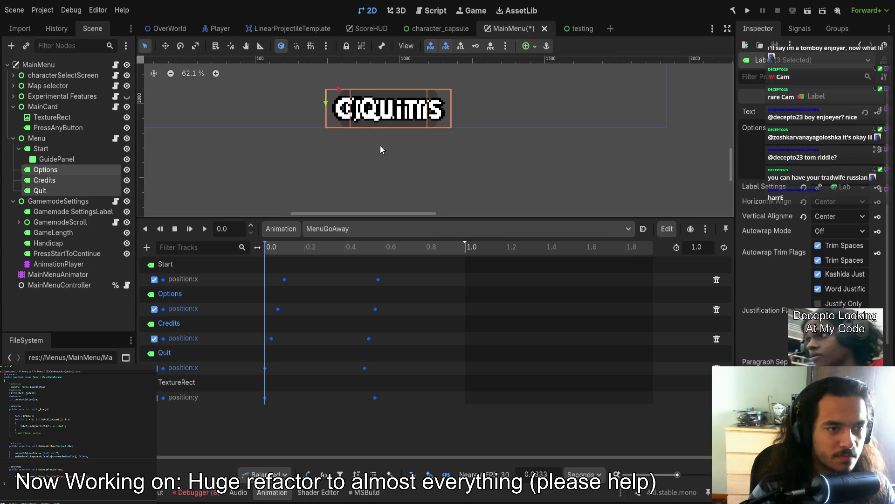
drag(327, 106, 316, 146)
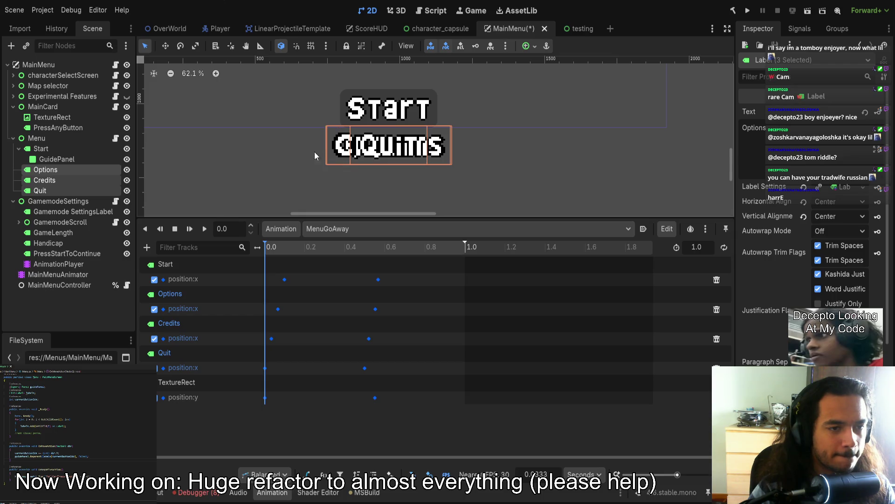
- Make the Credits and Quit labels taller via Transform Size
click(71, 190)
ctrl+click(70, 181)
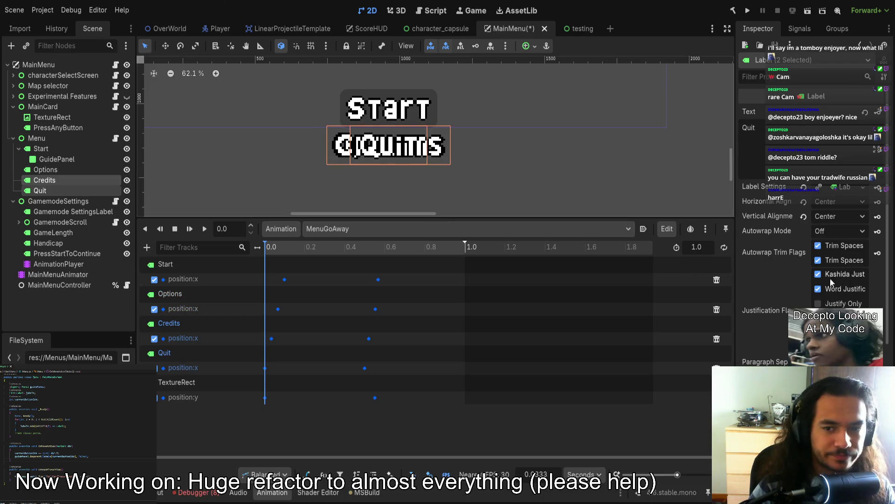
scroll(830, 278, down, 5)
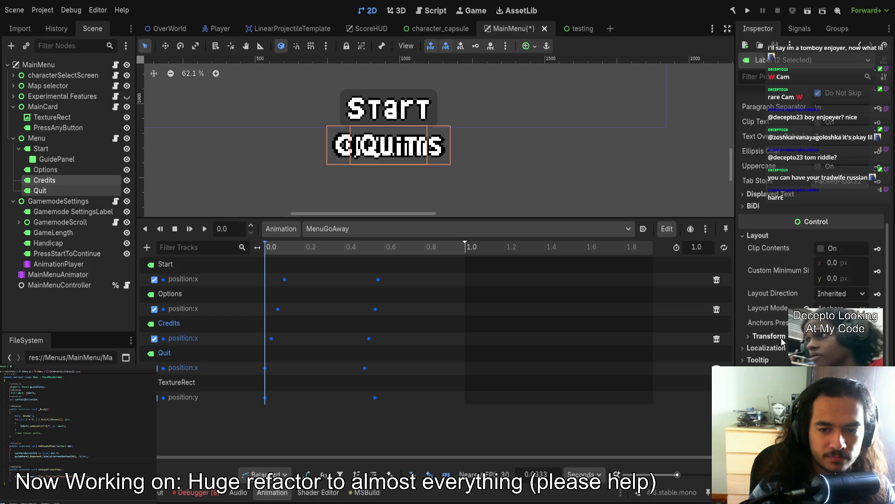
click(782, 339)
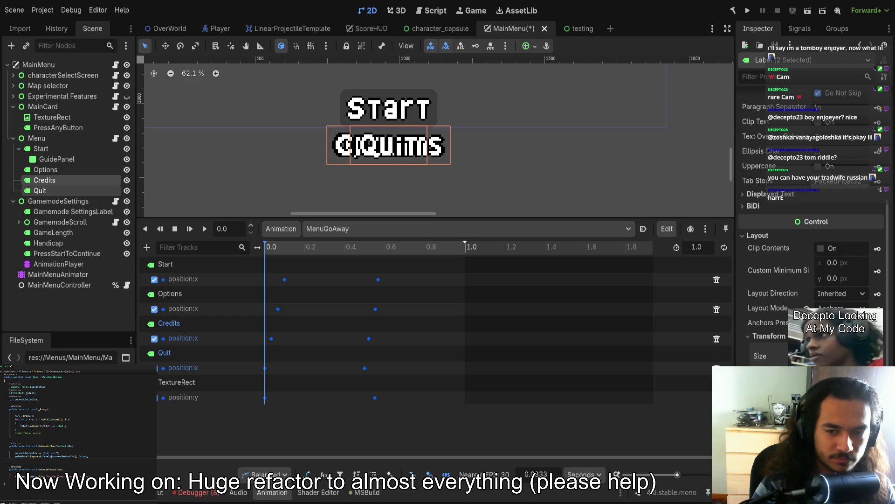
key(Return)
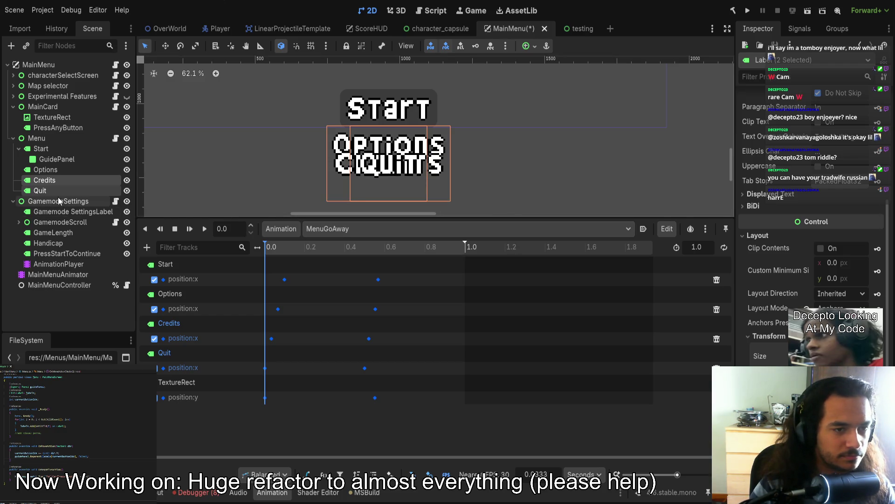
- Set the Credits and Quit labels' Position y to 1074+124, i.e. 1198
click(59, 191)
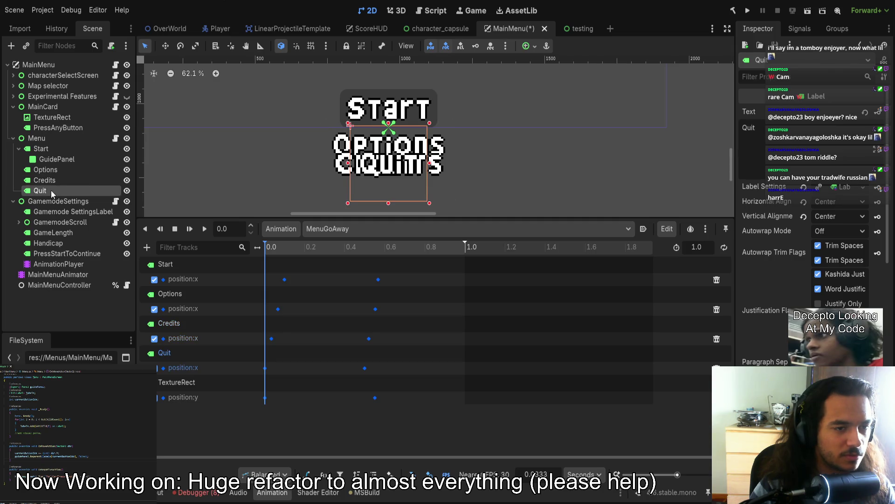
click(69, 180)
click(70, 171)
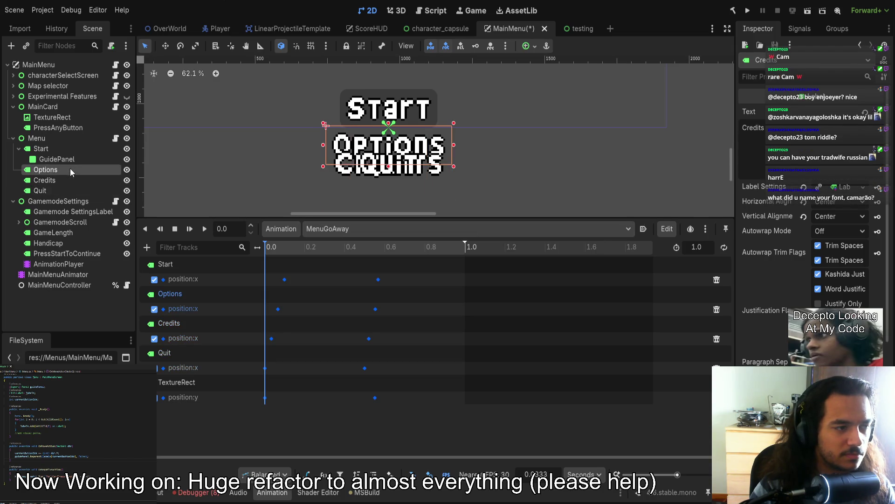
click(67, 181)
ctrl+click(63, 190)
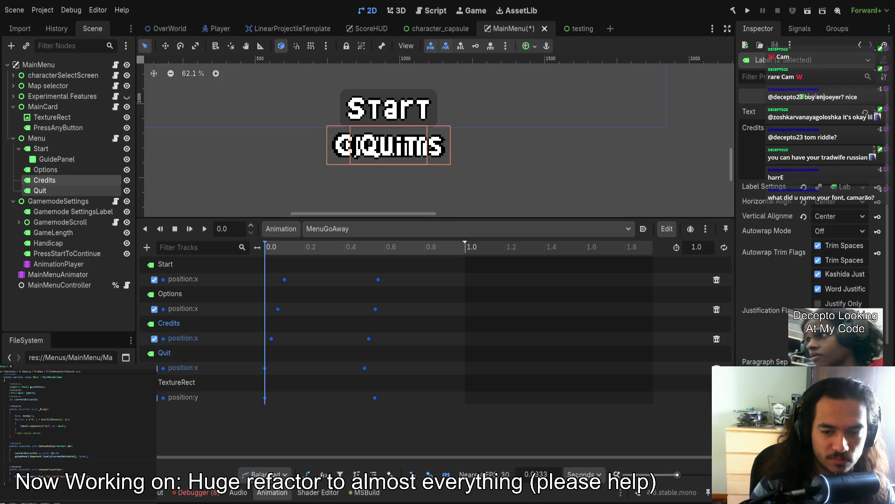
scroll(768, 310, down, 5)
click(763, 237)
click(769, 336)
scroll(783, 339, down, 3)
click(848, 290)
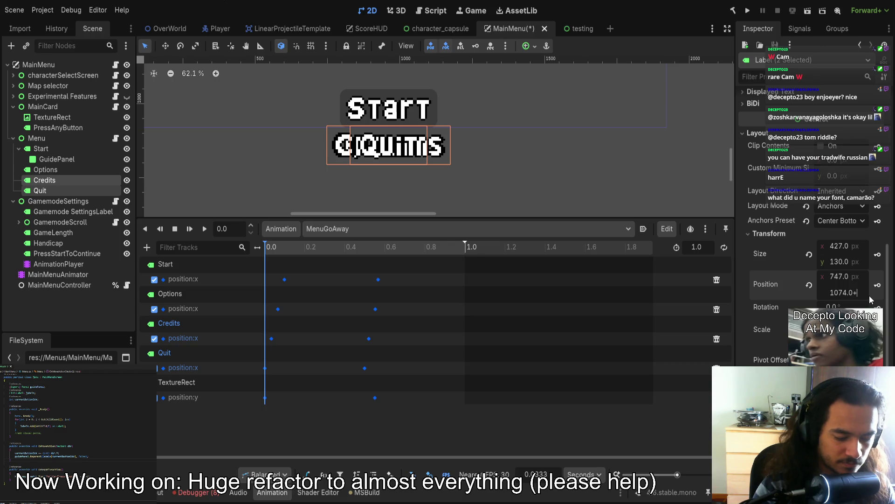
text(+124)
key(Return)
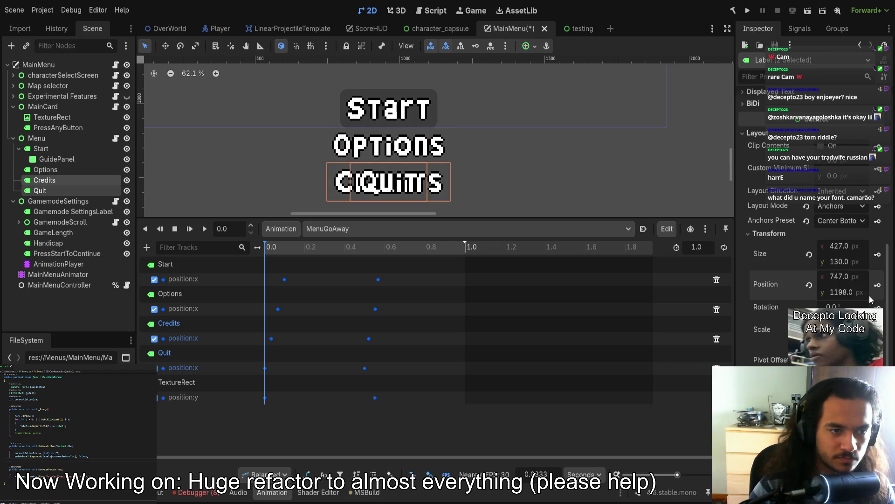
- Drag Quit below Credits, then select all four menu labels
click(46, 169)
click(40, 191)
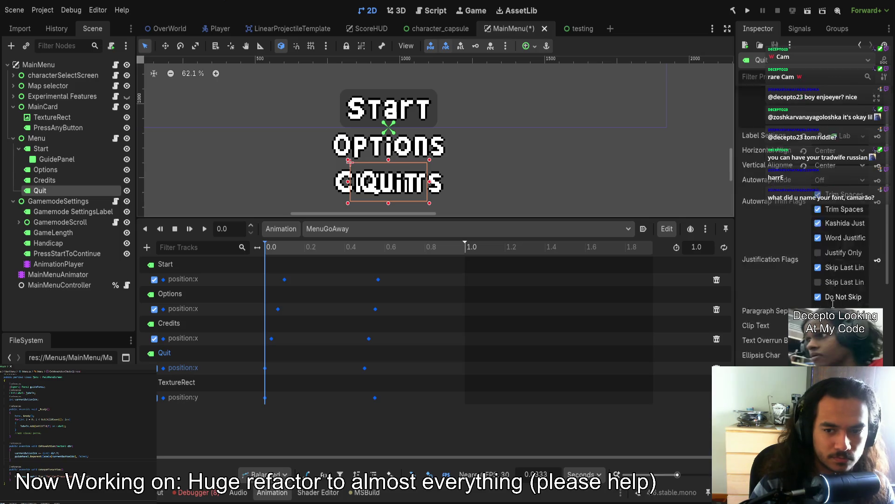
scroll(811, 233, down, 4)
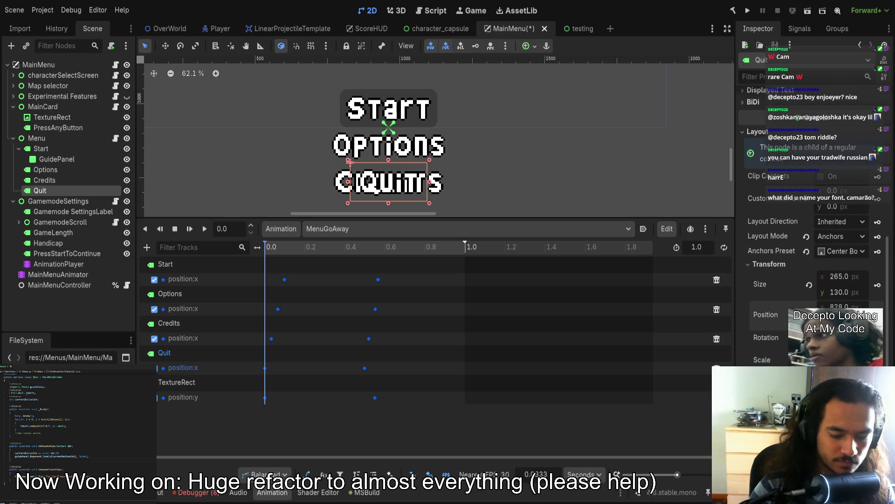
drag(349, 162, 350, 199)
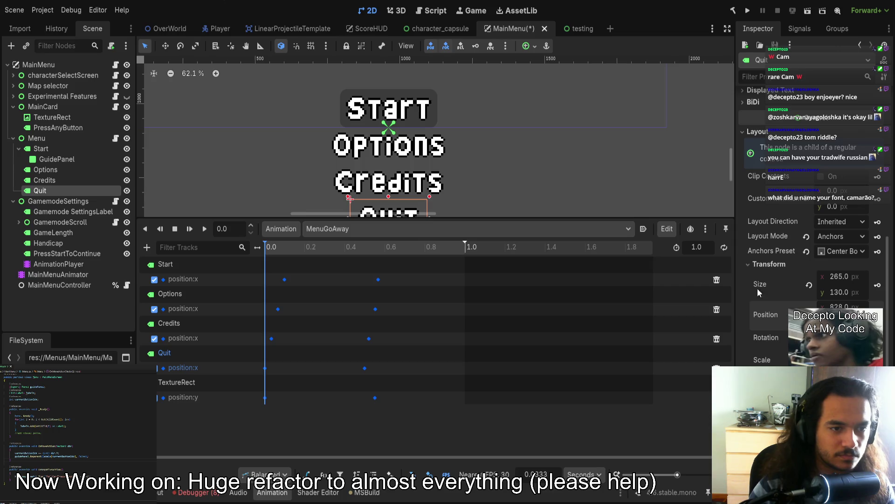
scroll(608, 206, down, 2)
scroll(608, 206, right, 10)
drag(486, 165, 572, 160)
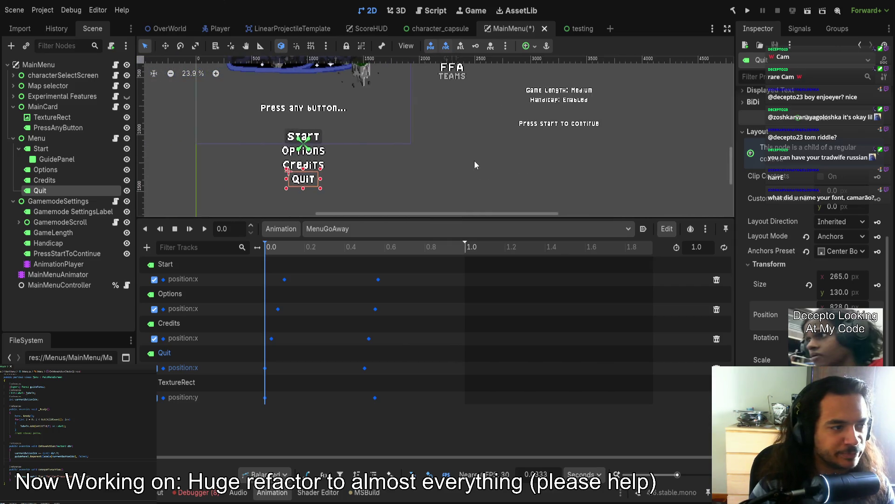
click(68, 147)
ctrl+click(61, 169)
shift+click(58, 189)
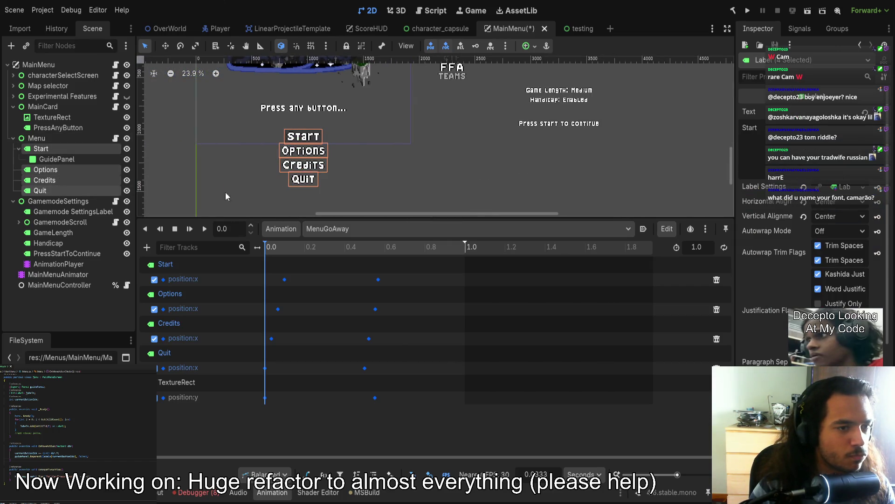
- Move the four menu labels down slightly and scrub through MenuGoAway
drag(285, 147, 285, 164)
click(361, 172)
scroll(360, 172, up, 1)
scroll(360, 172, left, 2)
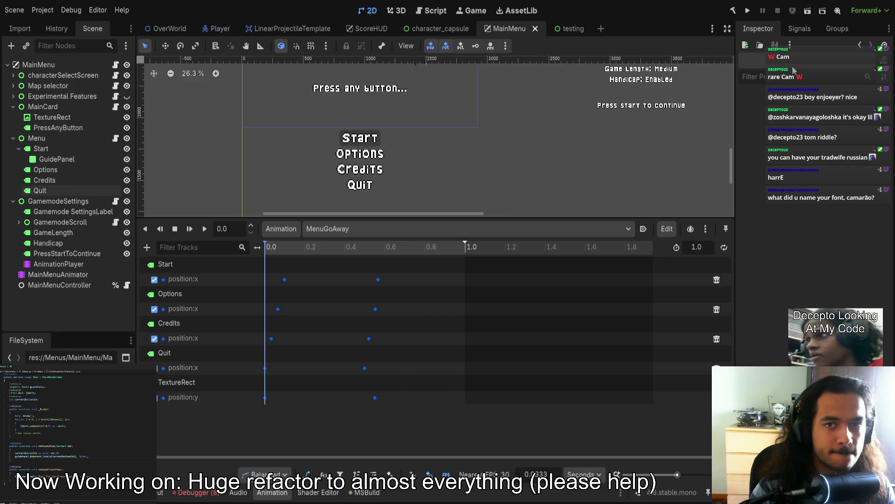
scroll(505, 164, up, 1)
scroll(505, 164, left, 1)
mouse_move(271, 248)
mouse_down()
mouse_move(382, 254)
mouse_move(306, 259)
mouse_move(265, 250)
mouse_up()
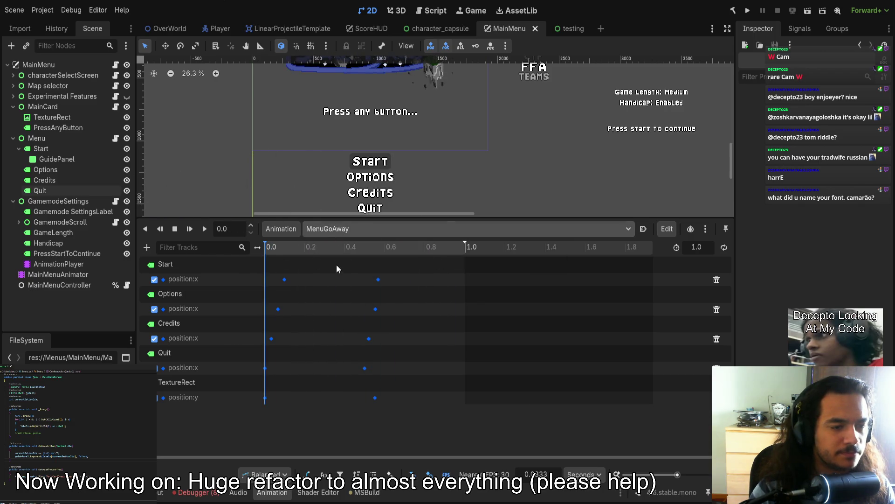
- Switch via RESET to the MainCardPressedAnyKey animation and scrub through its motion
click(310, 231)
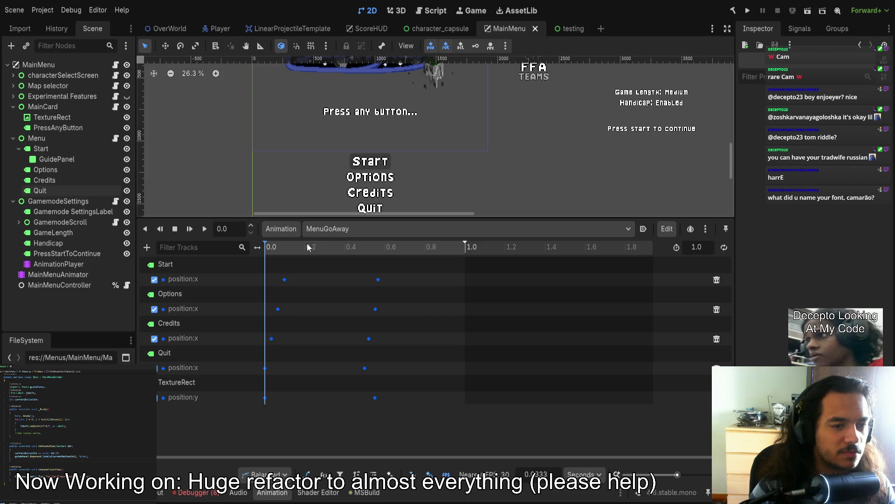
click(336, 267)
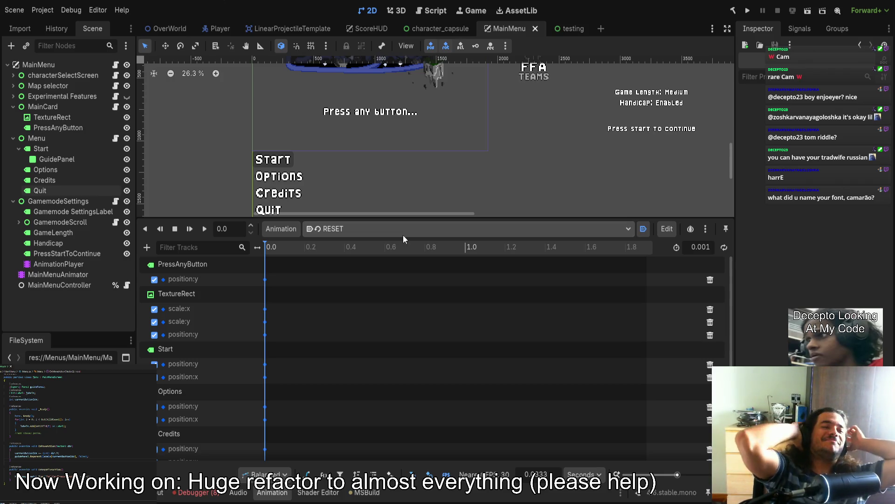
click(378, 233)
click(373, 248)
click(360, 229)
click(360, 253)
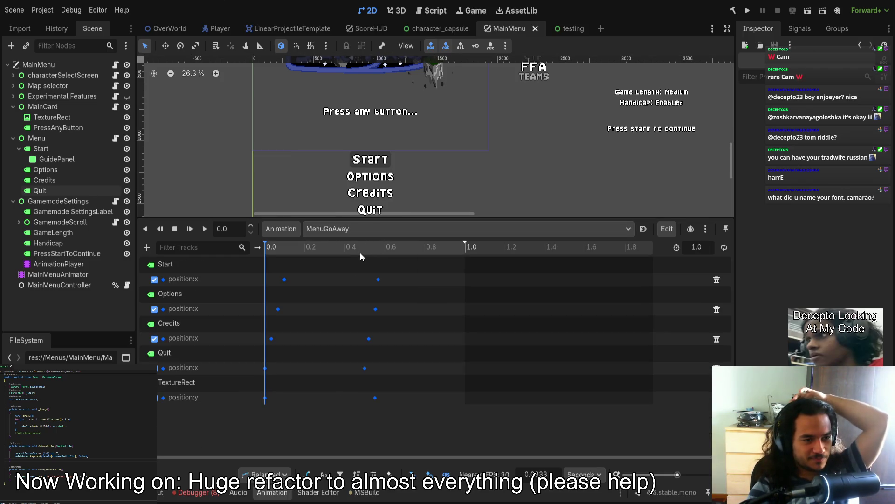
click(371, 228)
click(366, 247)
mouse_move(280, 248)
mouse_down()
mouse_move(351, 251)
mouse_move(267, 249)
mouse_move(365, 249)
mouse_move(255, 253)
mouse_move(352, 253)
mouse_move(265, 252)
mouse_up()
- Change Start's opening position:y keyframe in MainCardPressedAnyKey from 1080 to about 1110.075
scroll(382, 140, up, 10)
scroll(399, 147, down, 2)
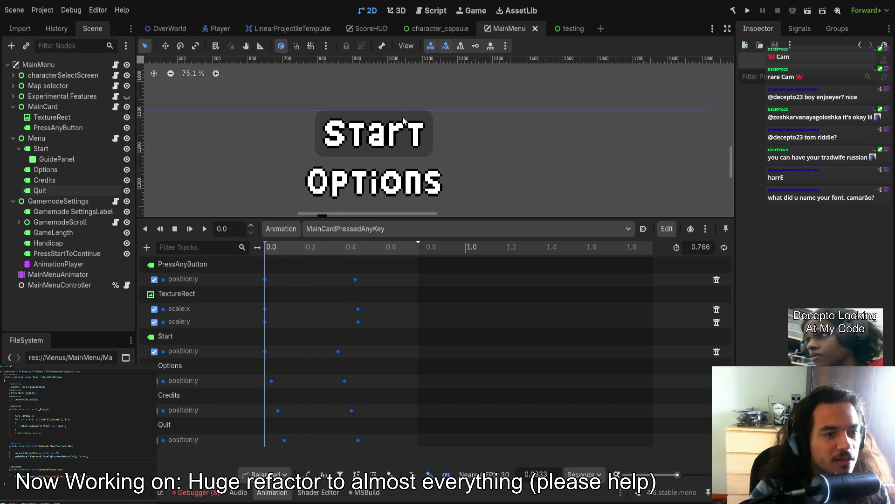
scroll(374, 97, down, 5)
scroll(374, 97, down, 1)
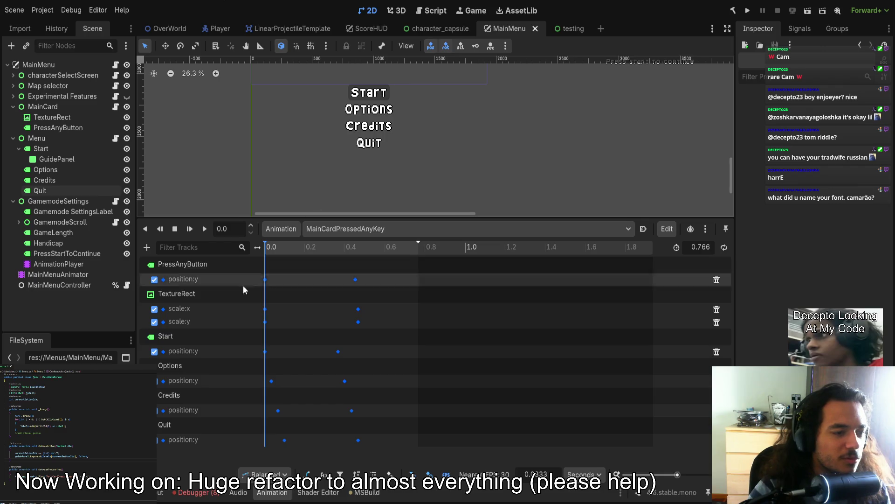
click(60, 150)
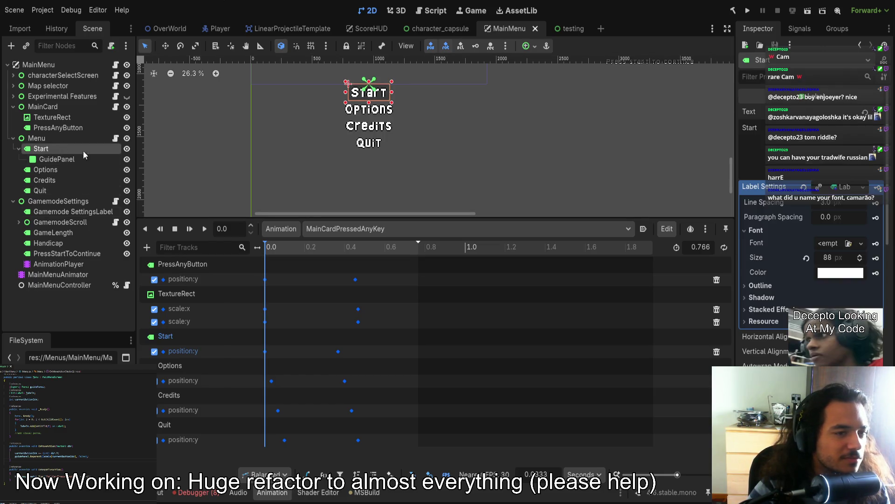
click(265, 352)
drag(831, 134, 842, 134)
scroll(466, 149, up, 3)
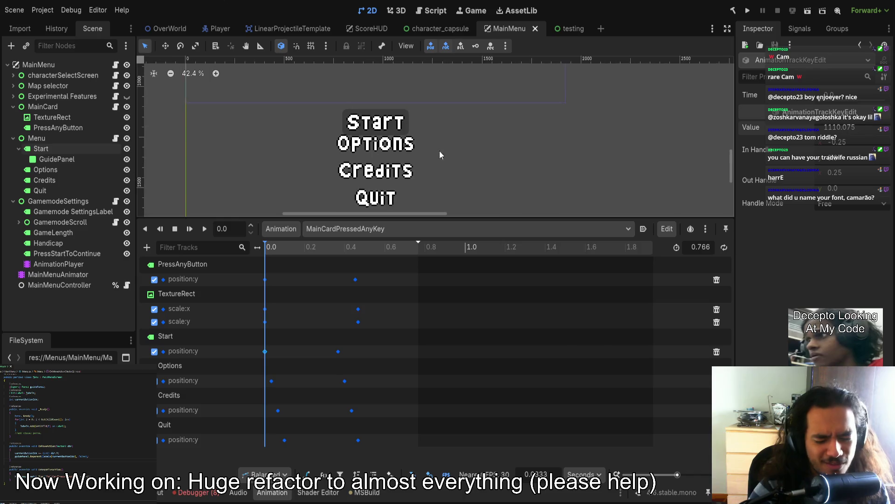
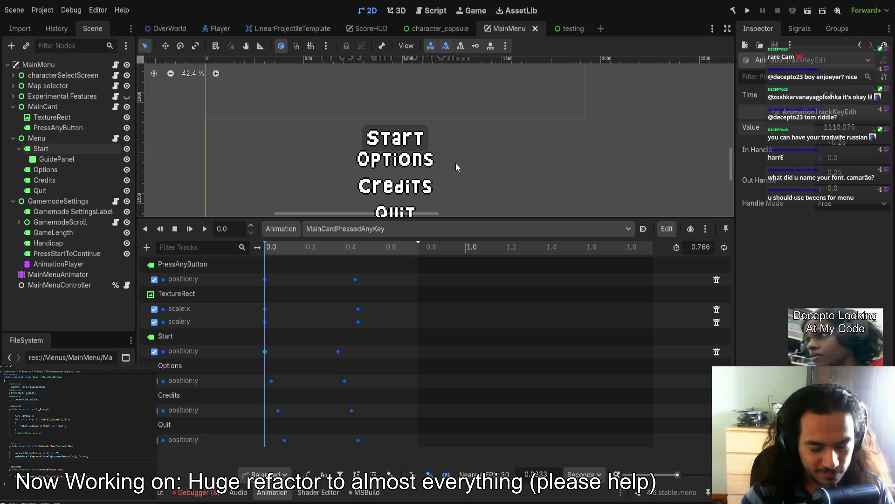
- Enlarge the preview, scrub to about 0.3 s, and play MainCardPressedAnyKey twice from the start
scroll(282, 160, left, 2)
drag(331, 218, 332, 301)
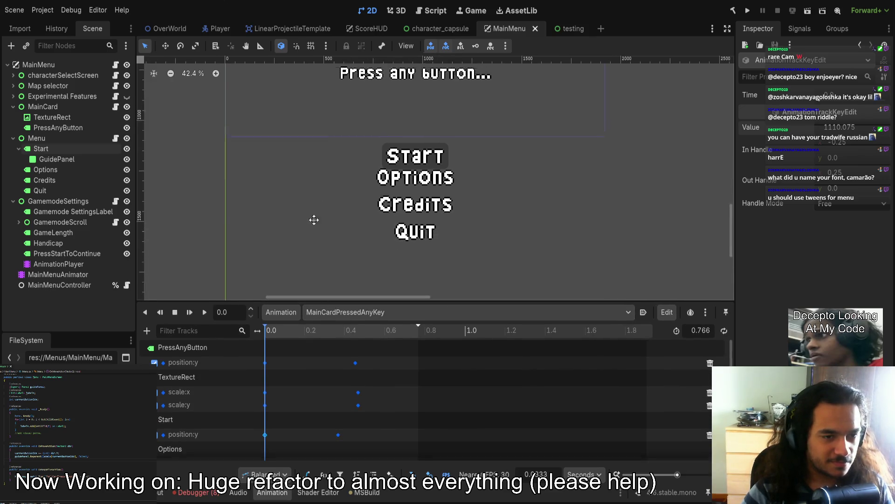
scroll(334, 216, down, 5)
scroll(434, 232, up, 3)
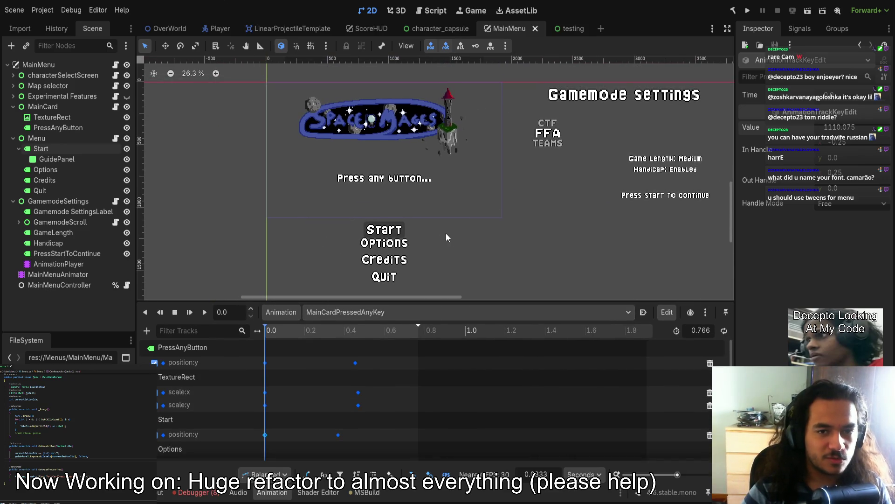
mouse_move(299, 331)
mouse_down()
mouse_move(325, 330)
mouse_move(253, 310)
mouse_up()
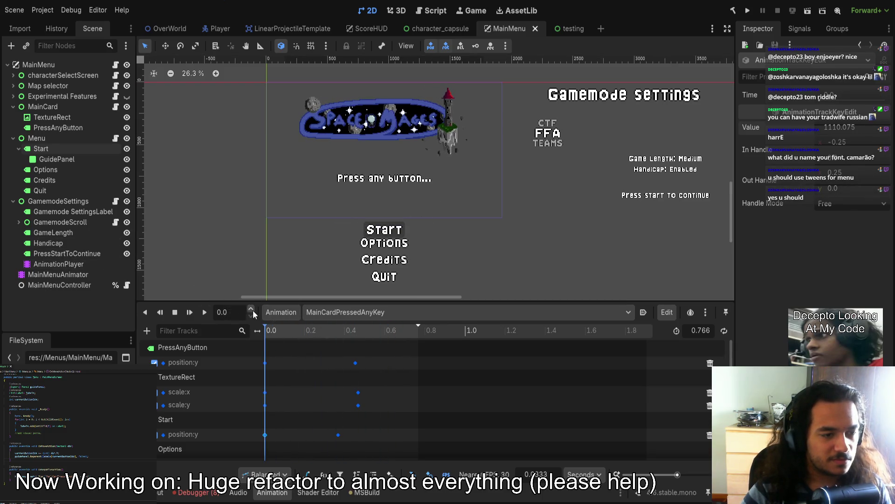
click(209, 311)
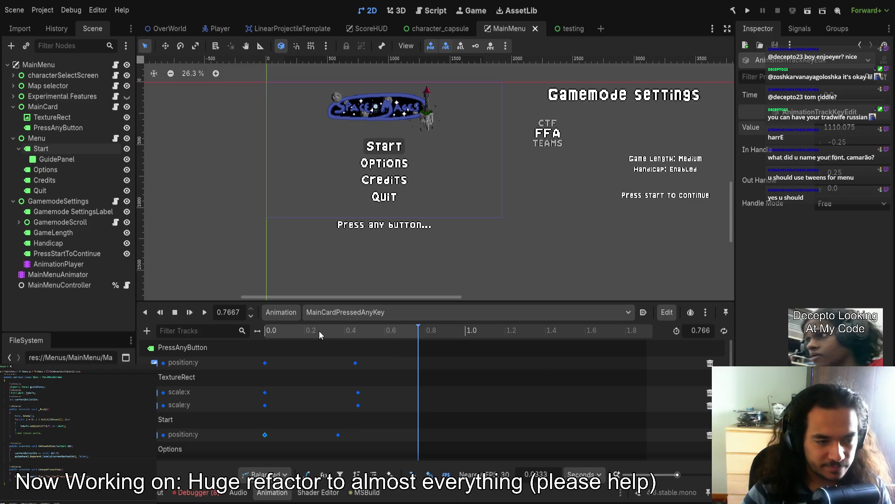
drag(319, 331, 194, 334)
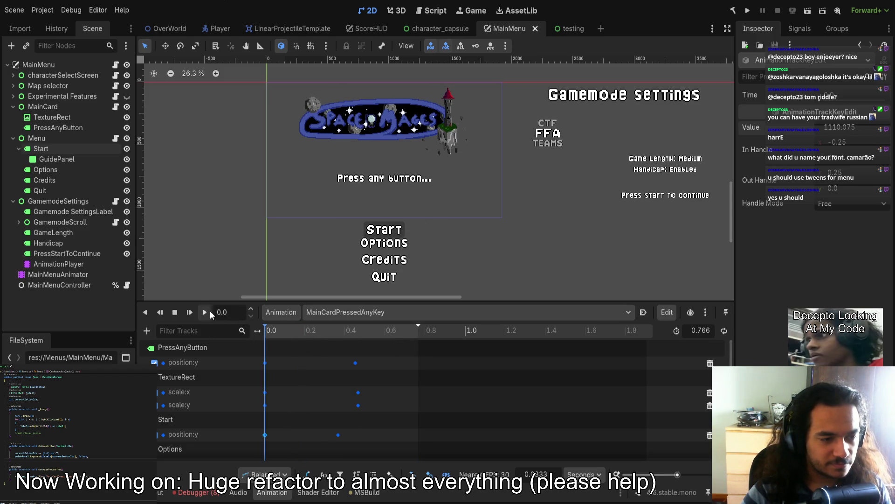
click(206, 313)
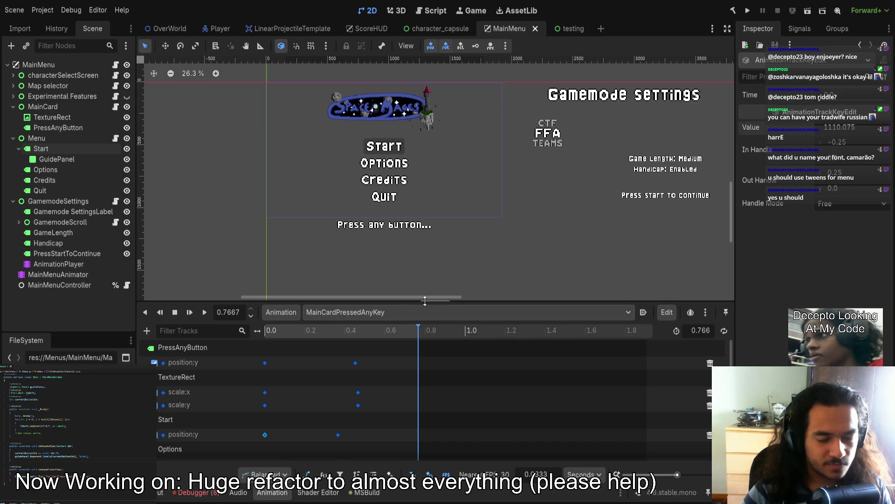
- Replay the press-any-key animation preview in a taller track area
mouse_move(392, 303)
mouse_down()
mouse_move(371, 163)
mouse_move(367, 290)
mouse_up()
scroll(350, 194, up, 2)
key(shift+d)
click(204, 299)
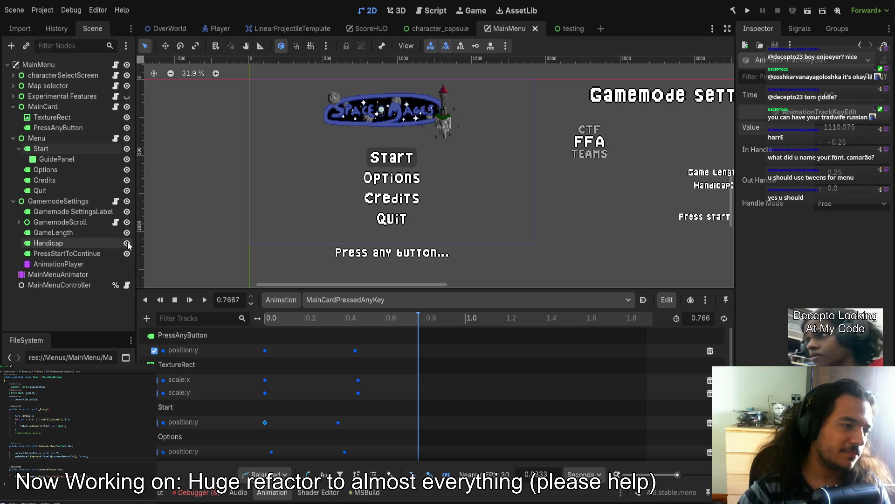
- Collapse the Start node, select the Menu container, and run the project
click(19, 149)
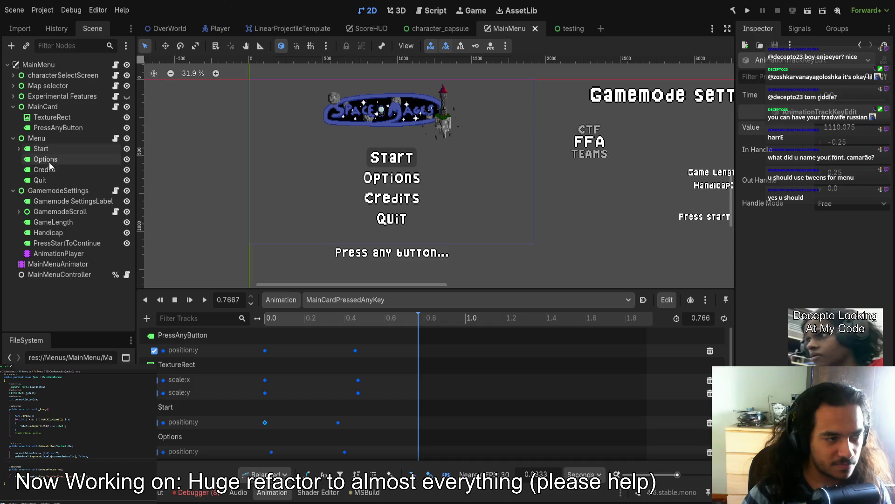
click(37, 138)
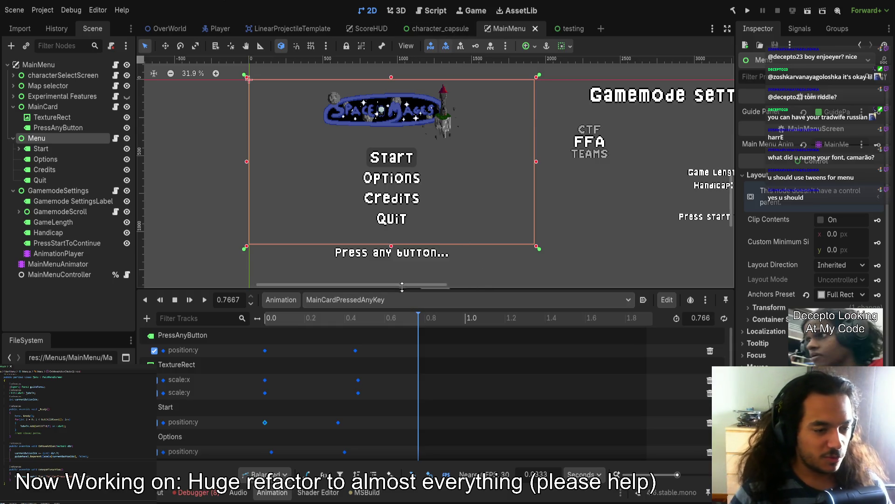
scroll(384, 241, down, 1)
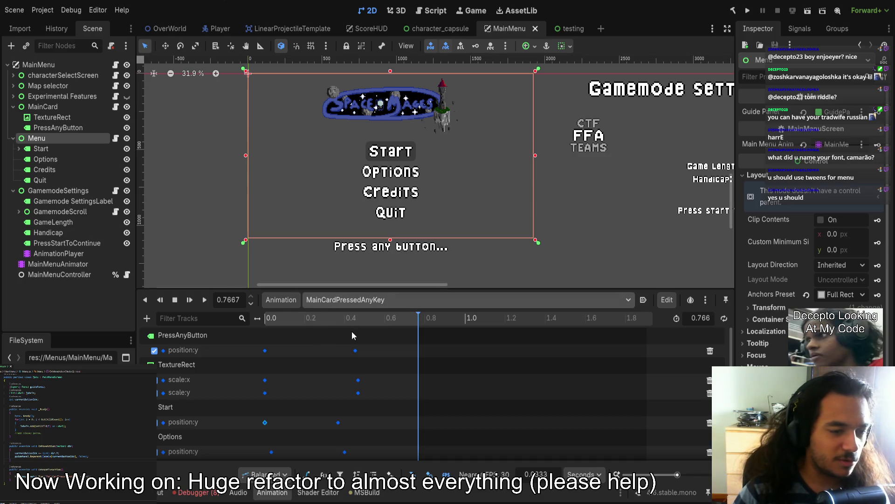
scroll(467, 262, left, 3)
scroll(466, 261, down, 1)
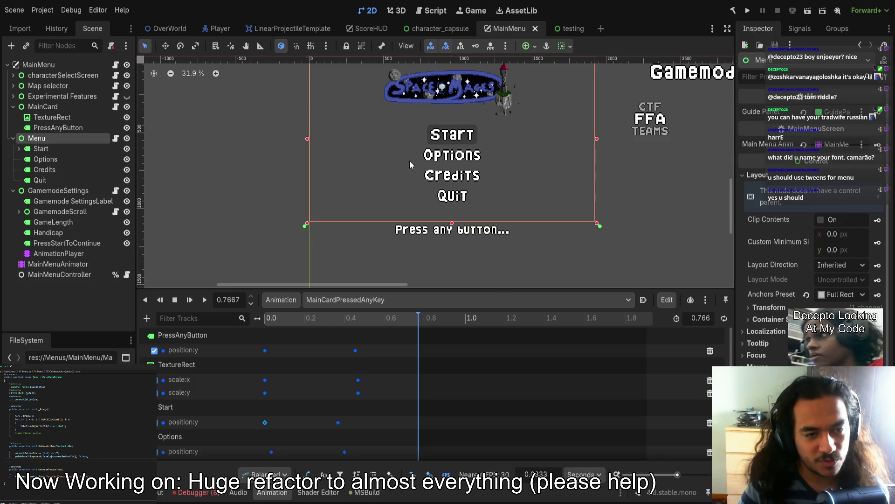
scroll(373, 174, right, 2)
scroll(373, 175, up, 2)
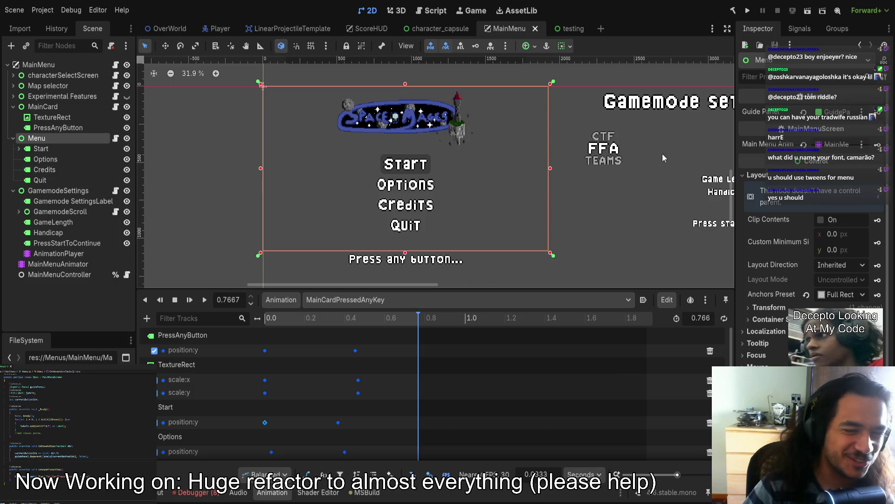
click(748, 10)
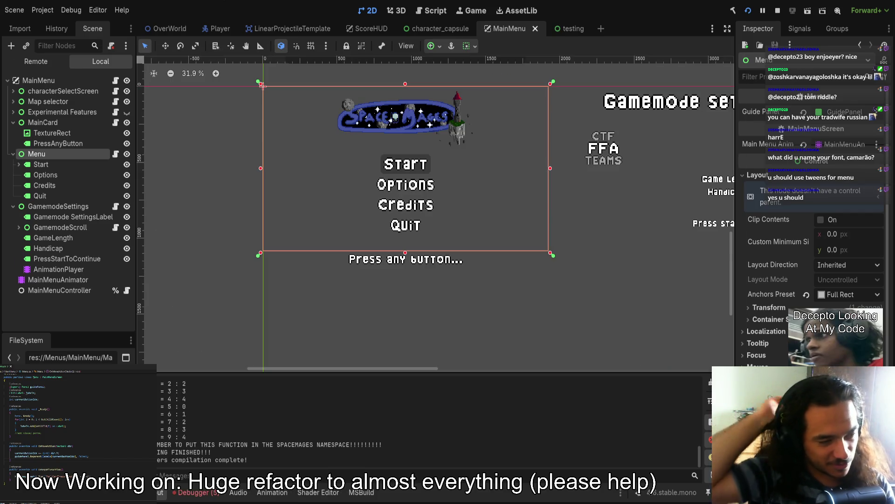
- Check the Debugger's closed-session output, then select the MainMenuAnimator node
scroll(345, 294, down, 1)
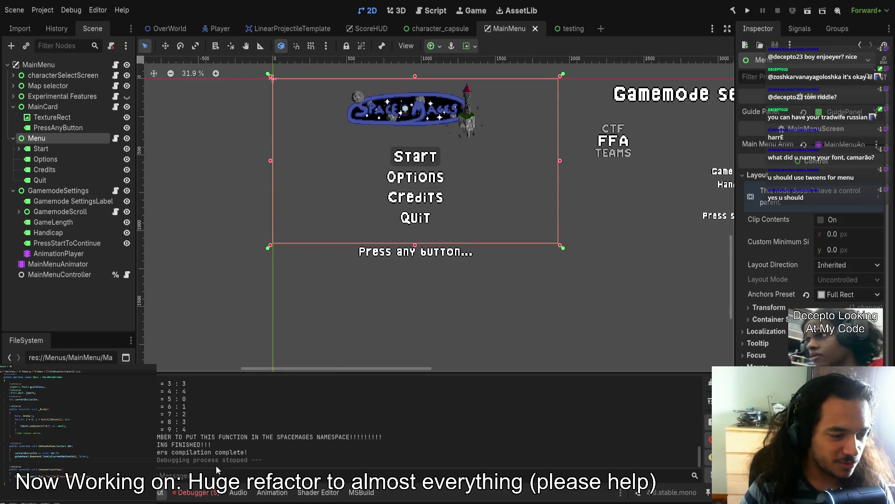
click(196, 492)
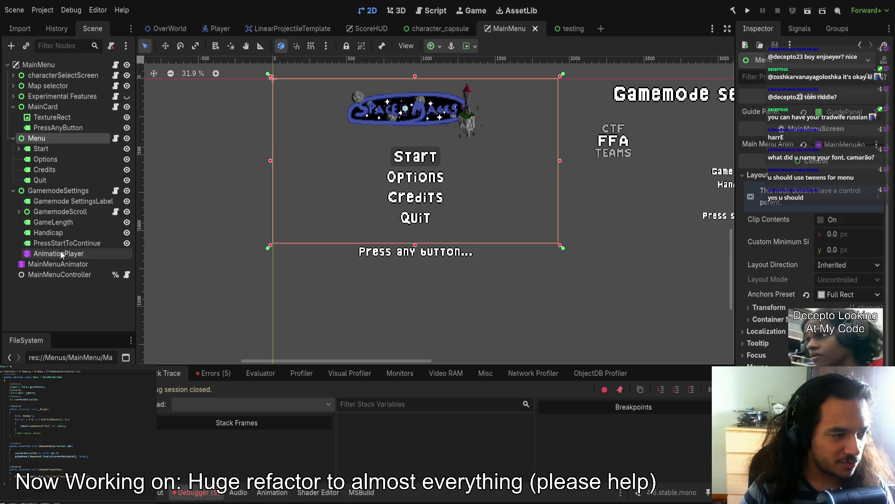
click(52, 264)
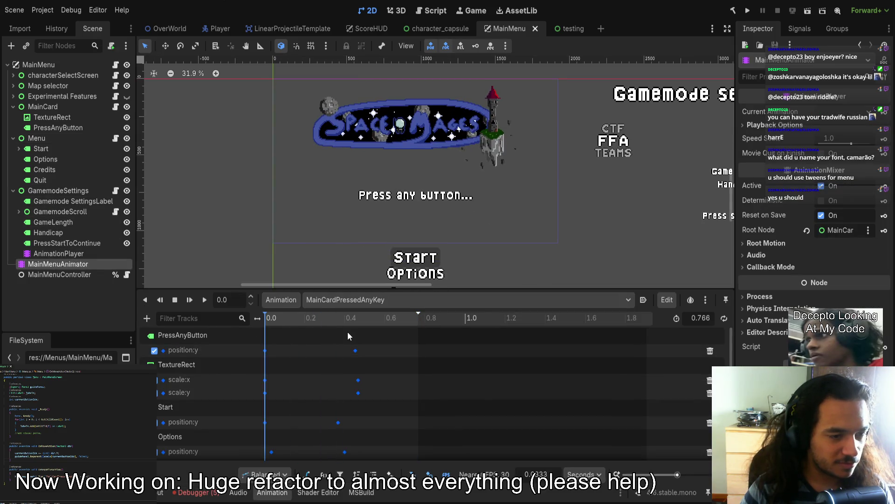
scroll(316, 351, down, 3)
scroll(322, 364, up, 3)
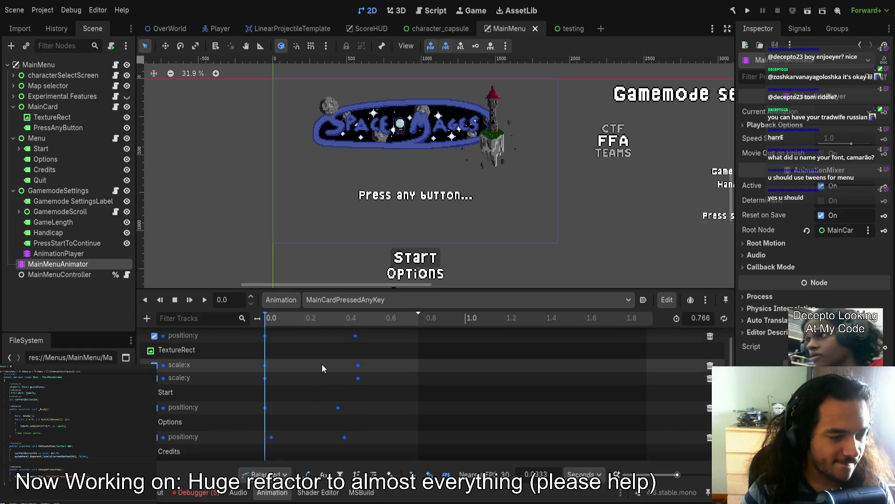
scroll(323, 378, down, 3)
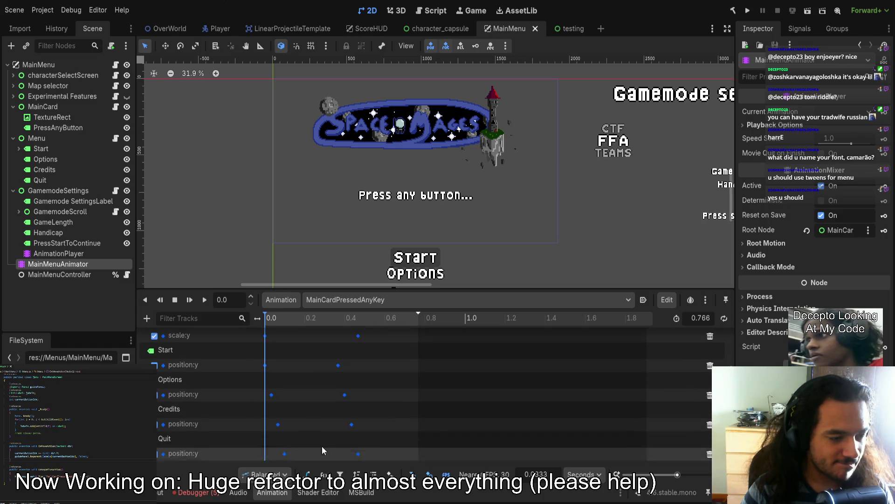
click(265, 365)
mouse_move(298, 457)
mouse_down()
mouse_move(258, 395)
mouse_move(254, 366)
mouse_up()
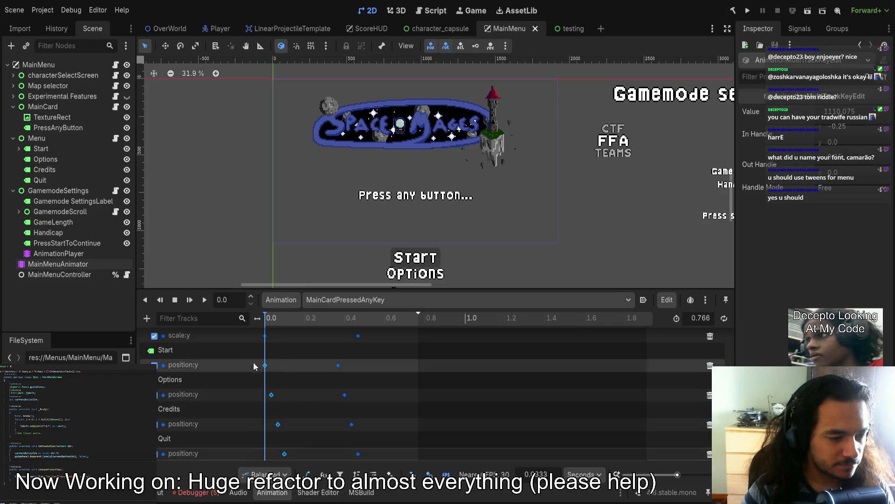
key(ctrl+z)
key(ctrl+z)
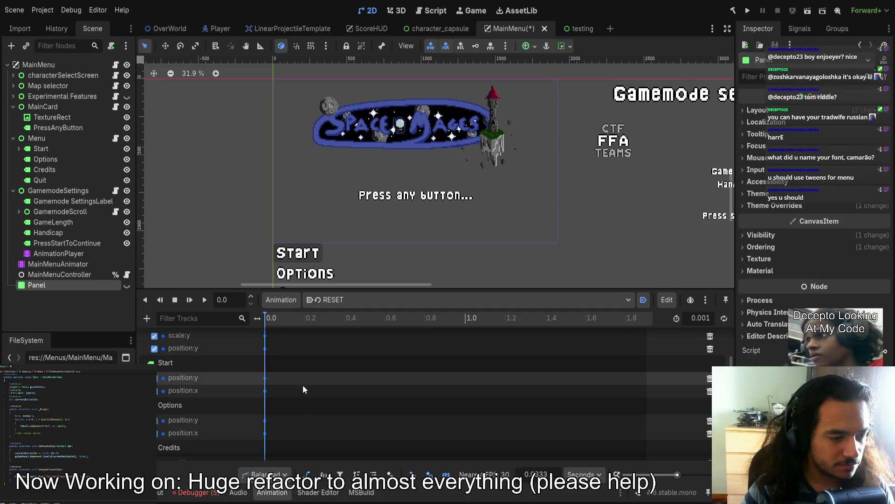
key(ctrl+z)
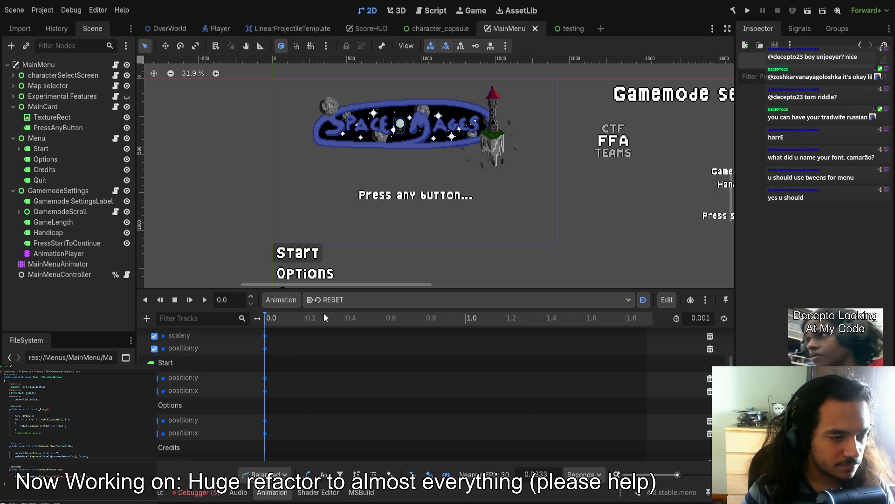
mouse_move(327, 290)
mouse_down()
mouse_move(312, 135)
mouse_move(313, 164)
mouse_up()
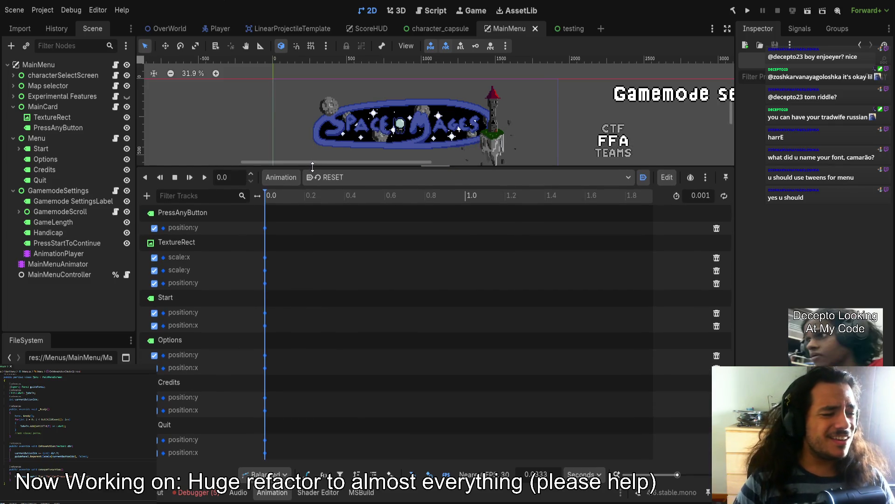
mouse_move(333, 165)
mouse_down()
mouse_move(334, 320)
mouse_move(343, 291)
mouse_move(273, 312)
mouse_move(374, 327)
mouse_move(261, 324)
mouse_up()
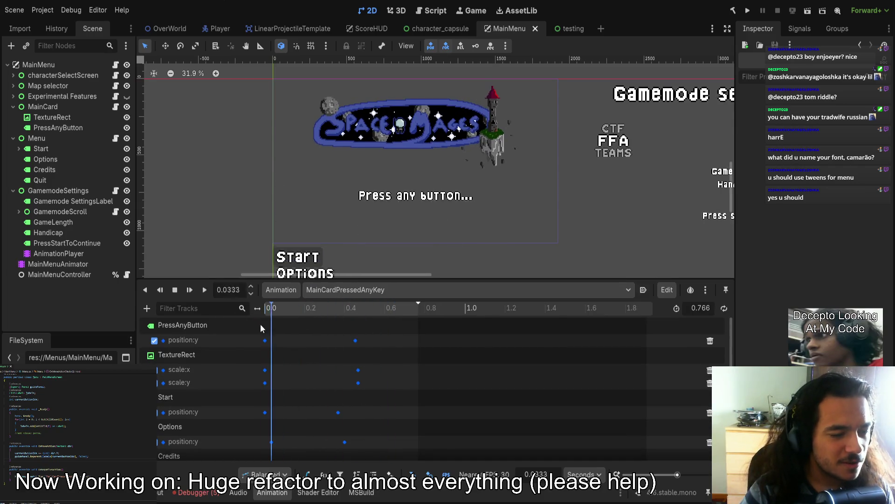
mouse_move(305, 280)
mouse_down()
mouse_move(301, 173)
mouse_move(296, 241)
mouse_up()
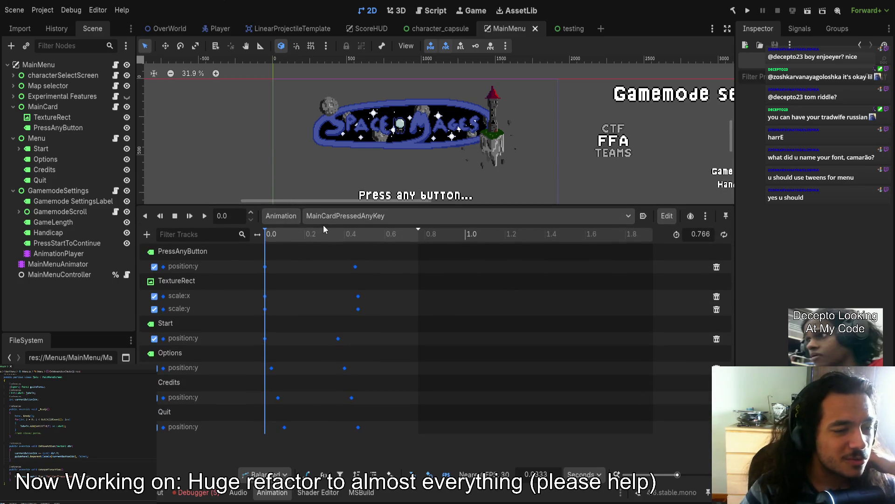
key(Up)
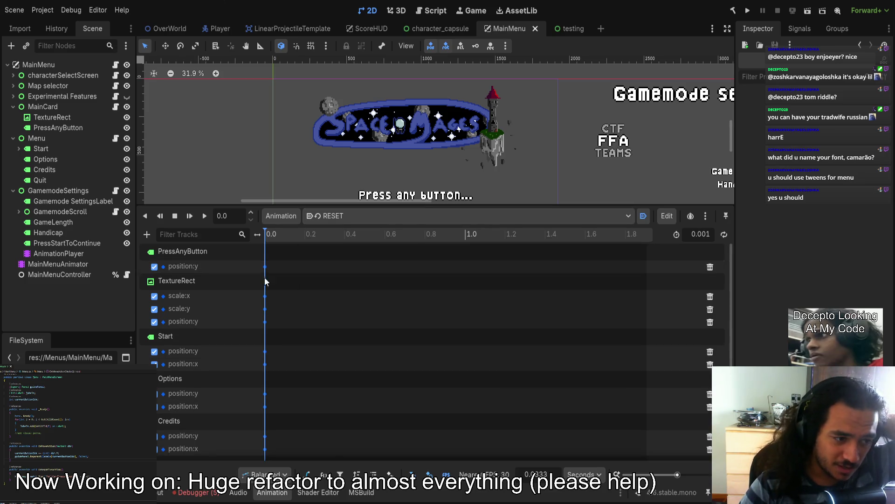
- Inspect RESET's TextureRect scale:x and PressAnyButton position:y keys, then select the Start button
click(265, 295)
mouse_move(354, 205)
mouse_down()
mouse_move(363, 322)
mouse_move(436, 294)
mouse_up()
scroll(371, 242, down, 3)
scroll(399, 278, left, 2)
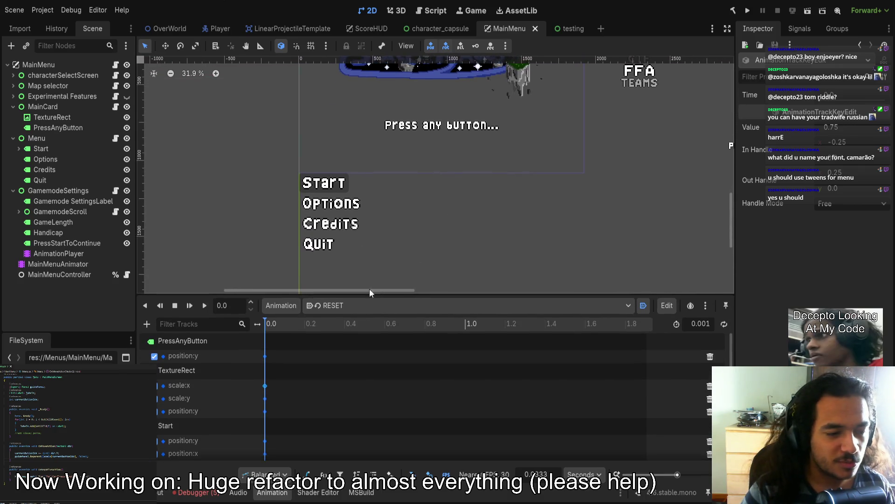
drag(370, 292, 368, 284)
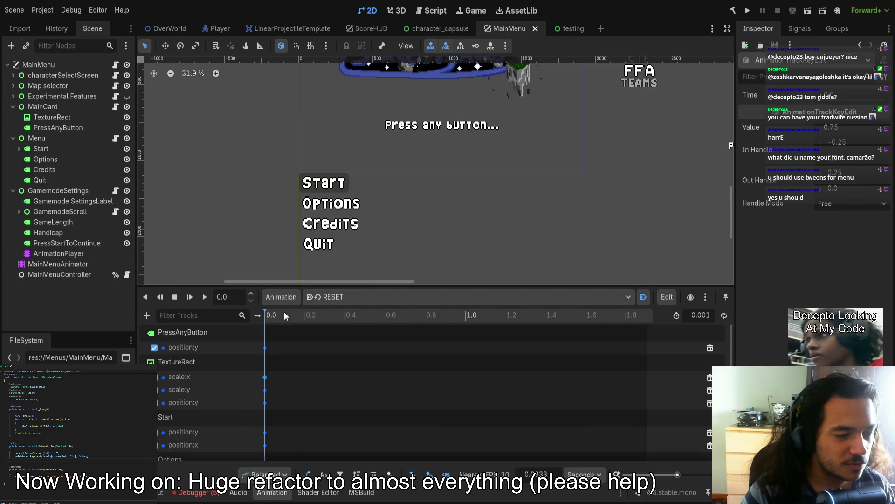
click(265, 348)
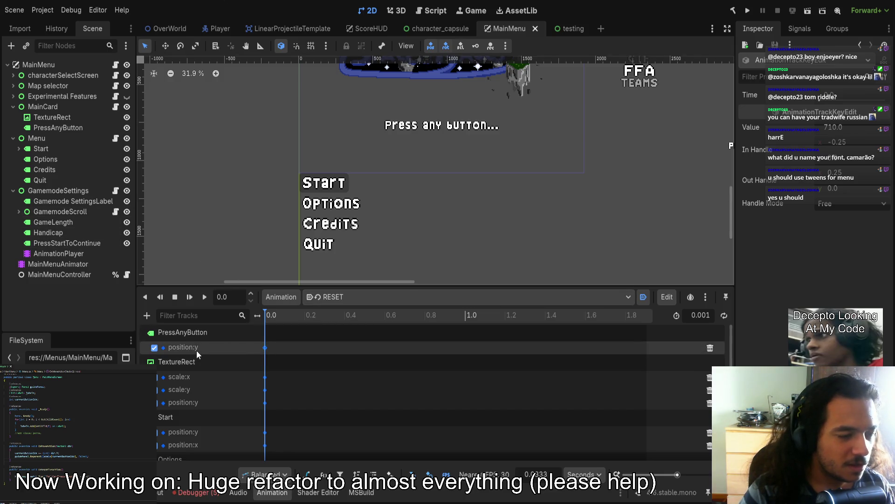
click(52, 149)
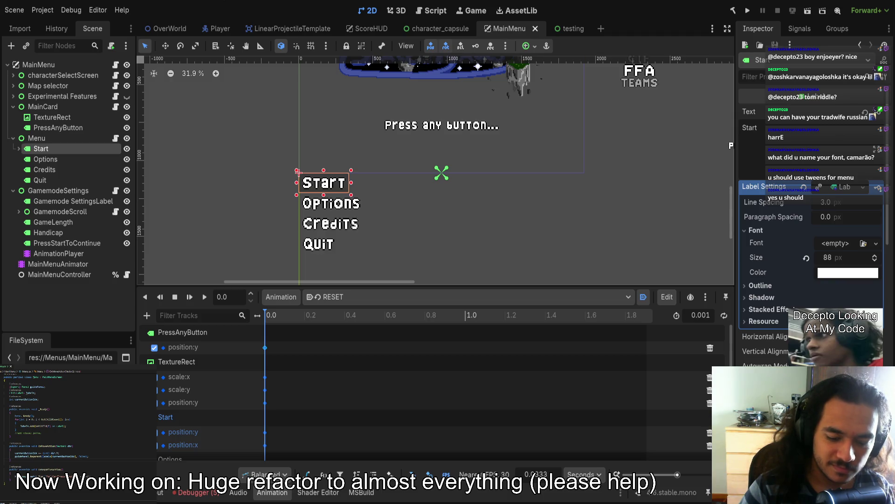
- Select Start, Options, Credits and Quit and anchor them to the bottom centre
scroll(812, 234, down, 5)
scroll(812, 233, down, 5)
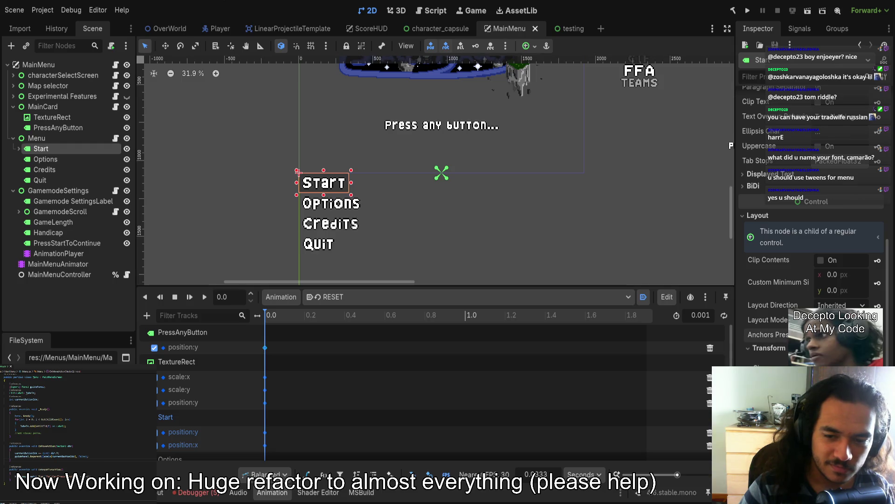
drag(298, 173, 416, 80)
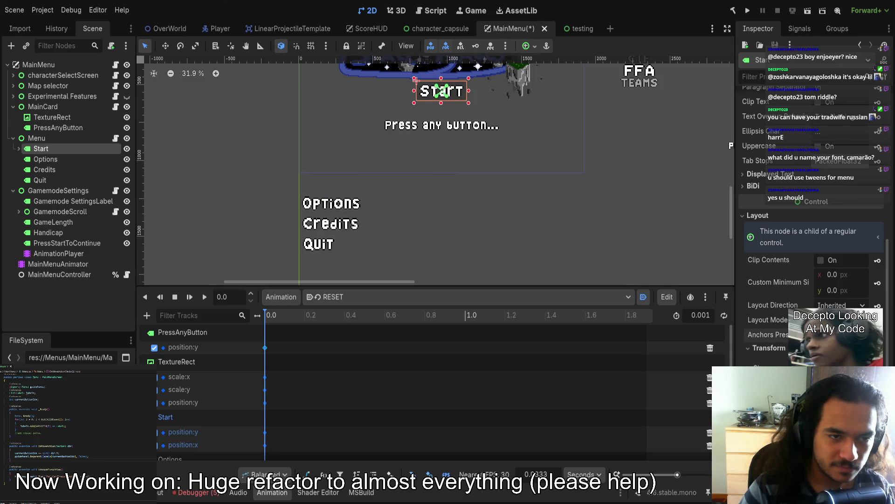
scroll(446, 237, right, 1)
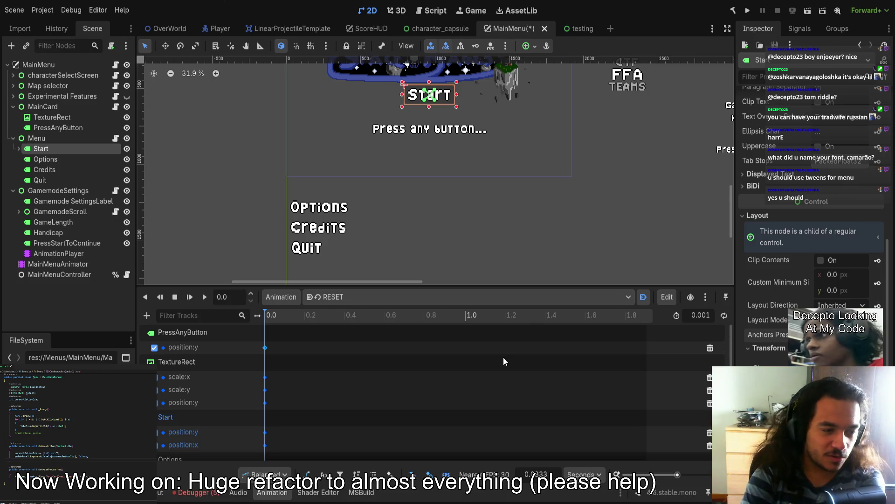
mouse_move(487, 287)
mouse_down()
mouse_move(492, 136)
mouse_move(415, 327)
mouse_move(339, 311)
mouse_up()
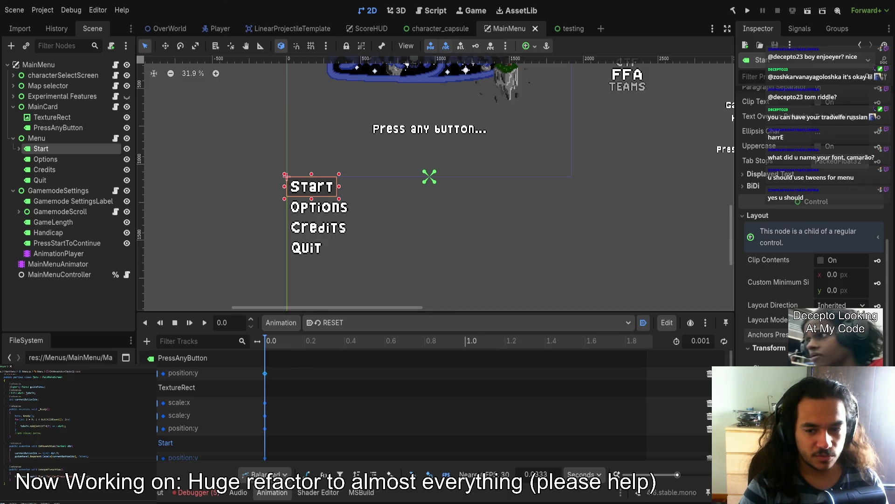
shift+click(46, 181)
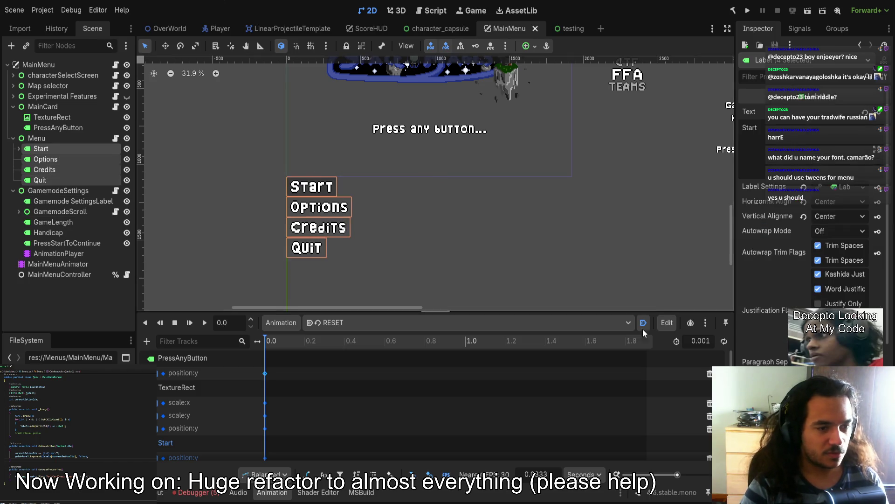
click(758, 236)
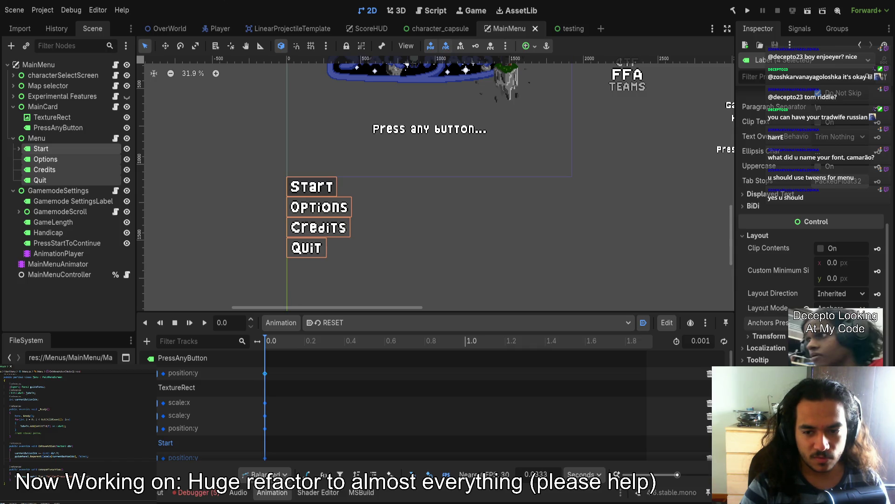
key(ctrl+z)
scroll(467, 244, up, 3)
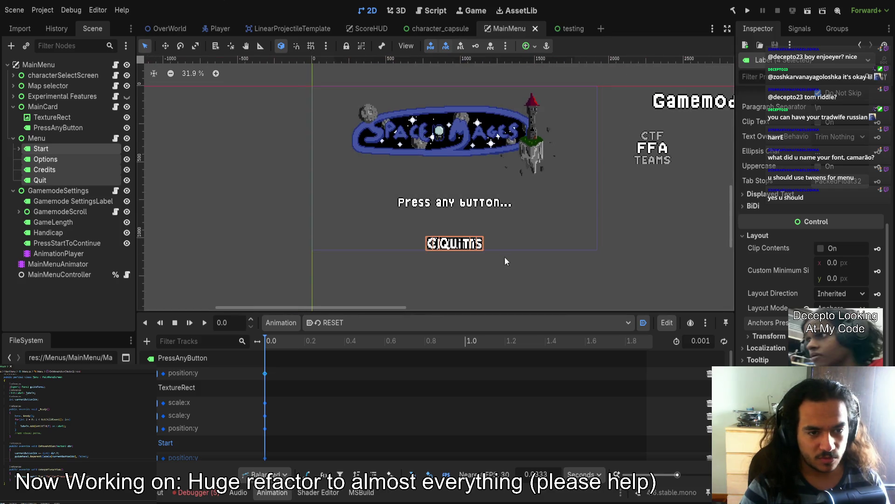
scroll(511, 273, down, 1)
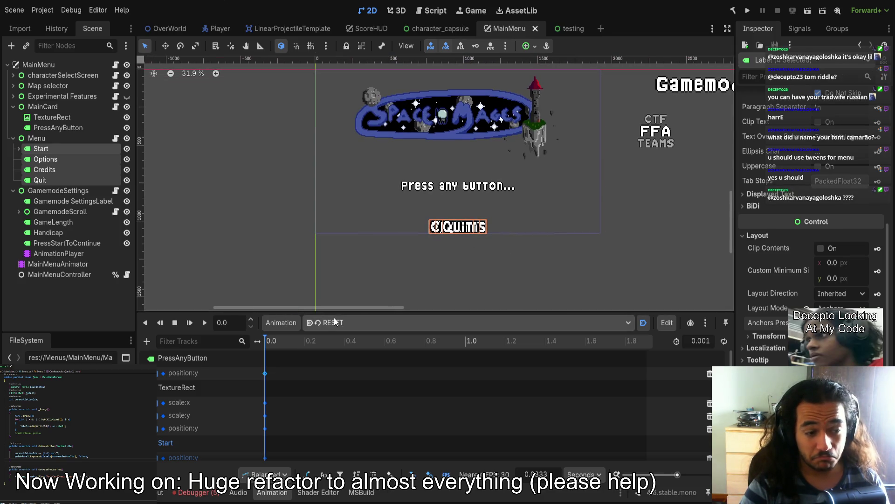
mouse_move(296, 314)
mouse_down()
mouse_move(301, 230)
mouse_move(301, 262)
mouse_up()
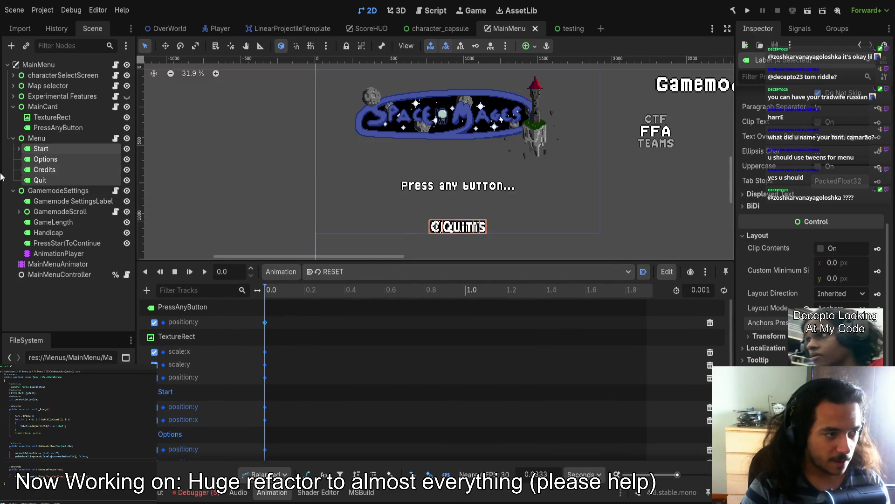
- Copy Start's Position x value 813 into its RESET position:x keyframe
click(45, 159)
click(48, 149)
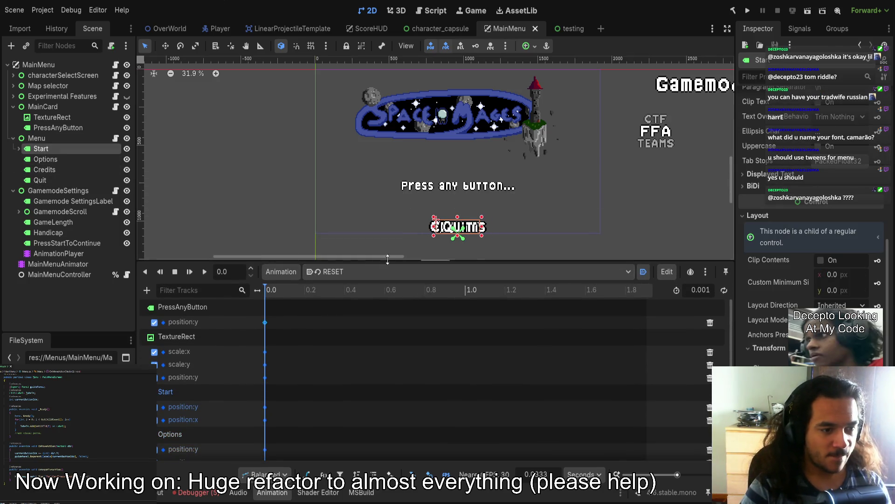
scroll(280, 335, down, 2)
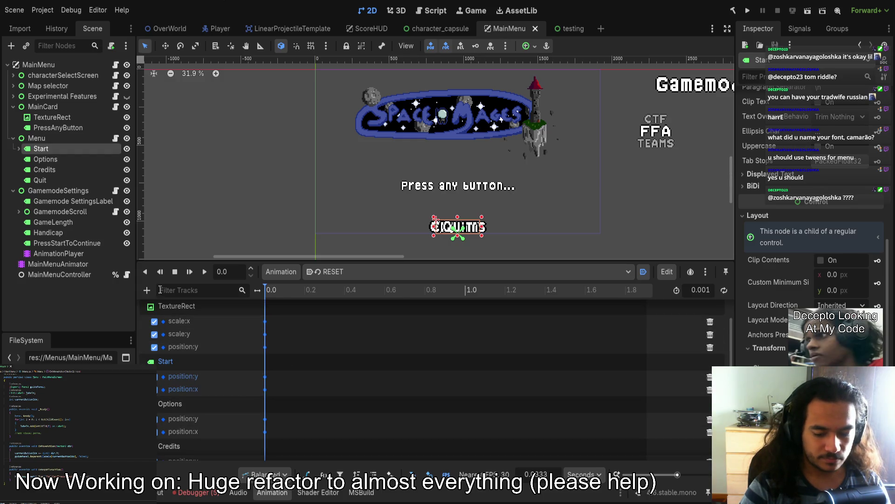
scroll(821, 215, down, 5)
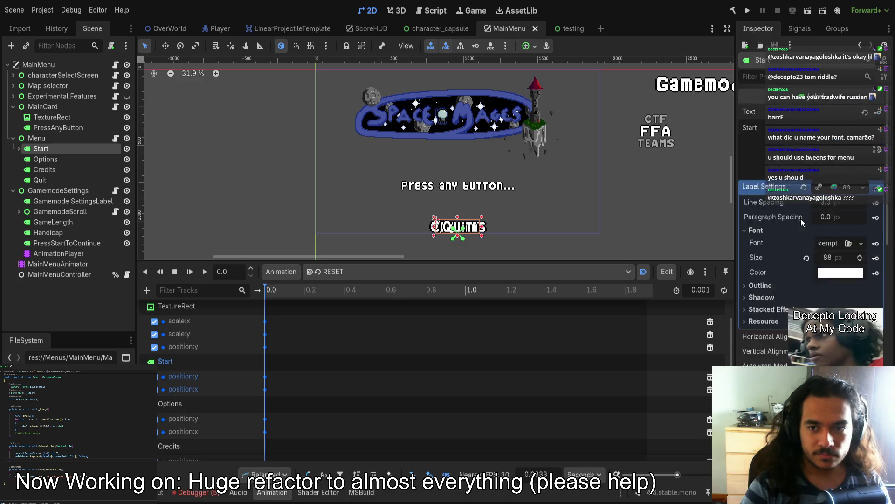
click(839, 243)
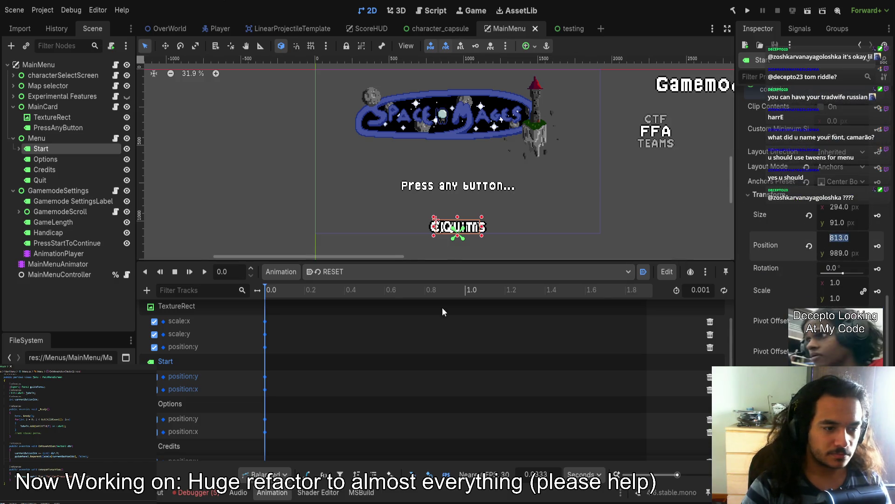
click(265, 389)
click(828, 127)
text(813.0)
key(Return)
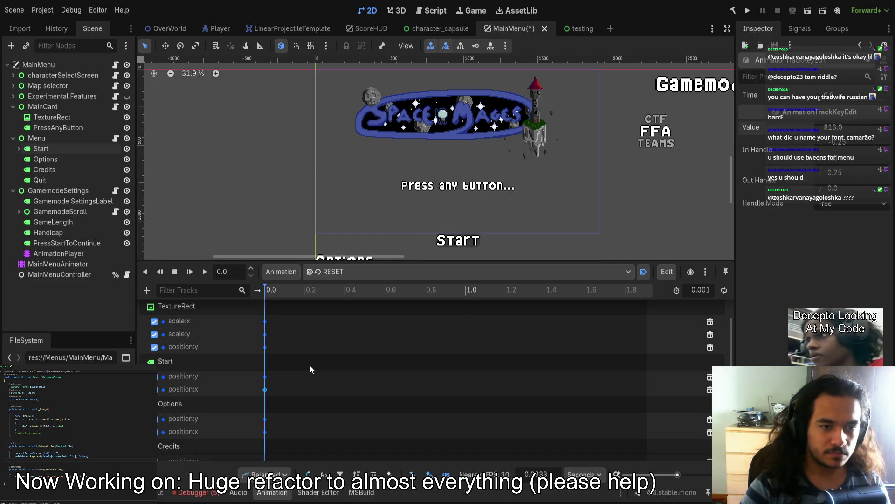
- Select the Options label and review its Inspector properties
scroll(301, 368, down, 2)
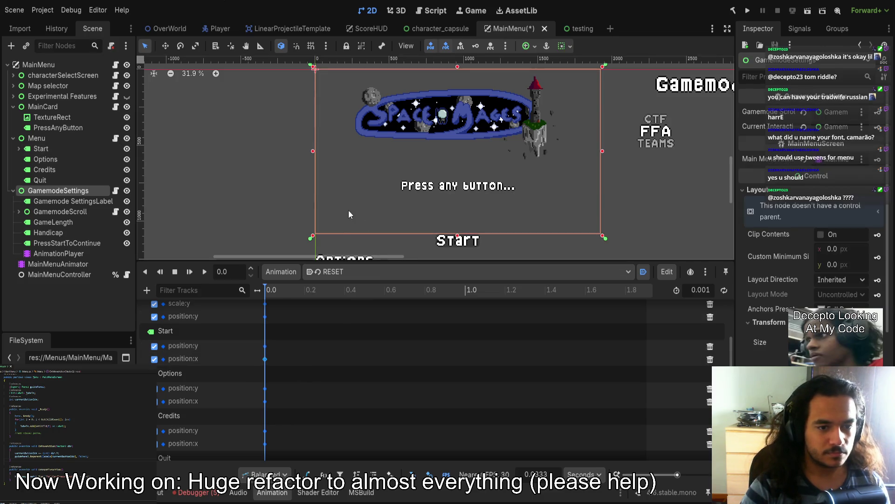
scroll(350, 205, down, 2)
scroll(347, 205, down, 1)
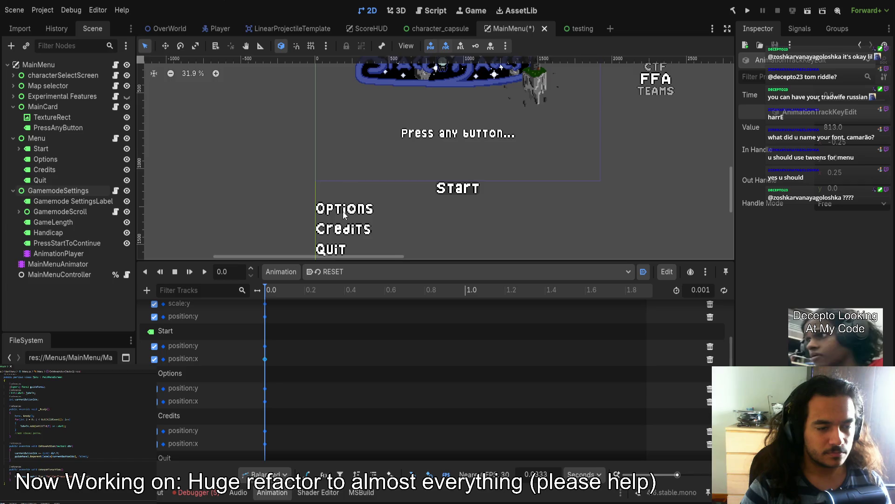
click(344, 214)
scroll(346, 200, down, 1)
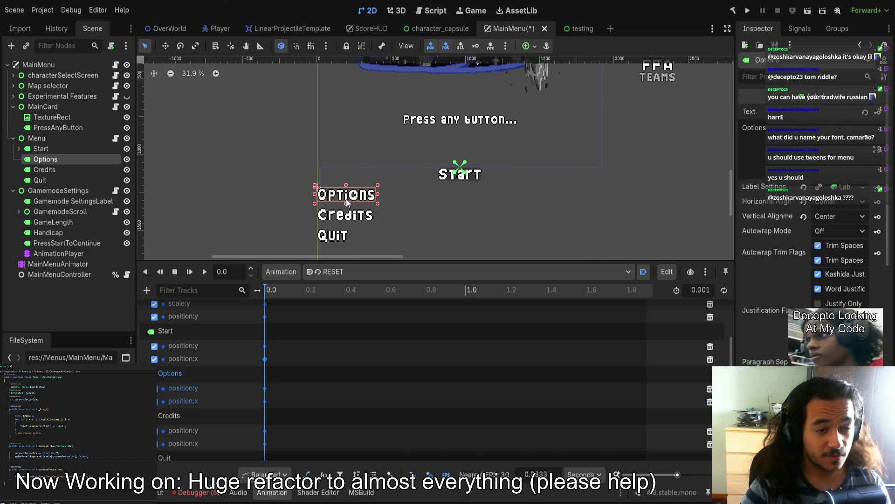
scroll(422, 175, up, 4)
scroll(421, 175, down, 2)
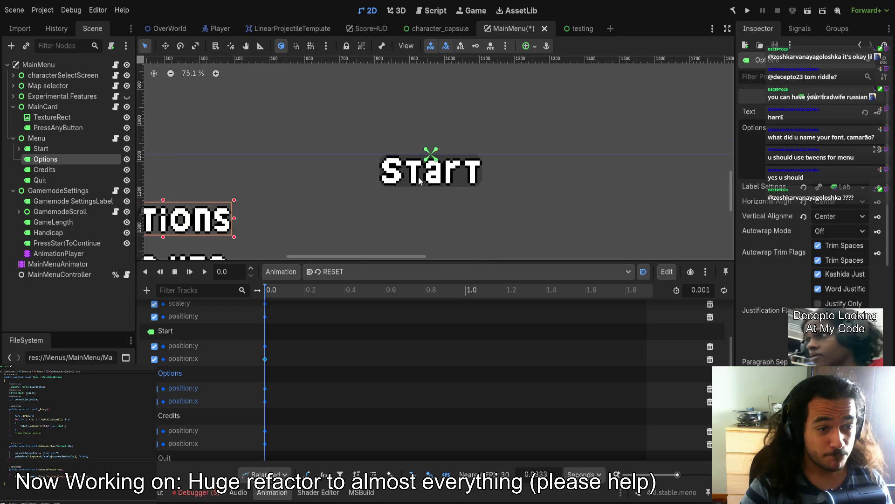
scroll(352, 197, down, 1)
scroll(326, 198, down, 2)
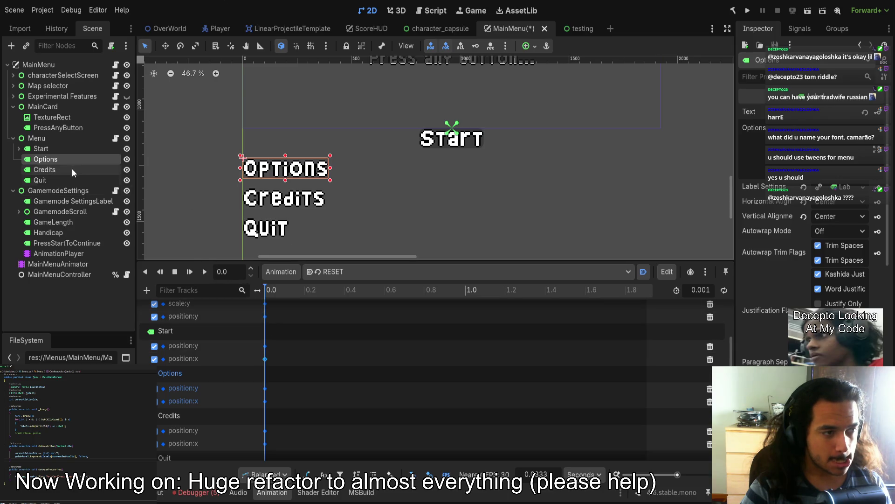
- Add Credits and Quit to the selection and adjust their Label and Layout properties
shift+click(62, 179)
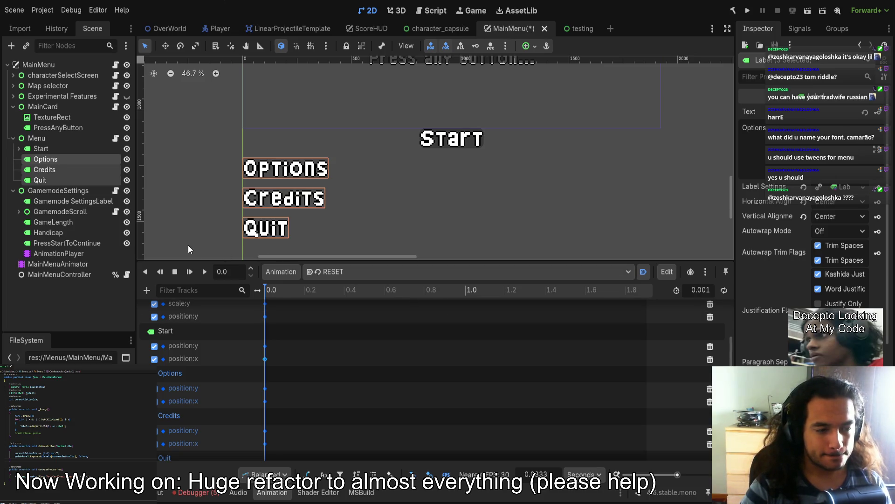
scroll(780, 320, down, 5)
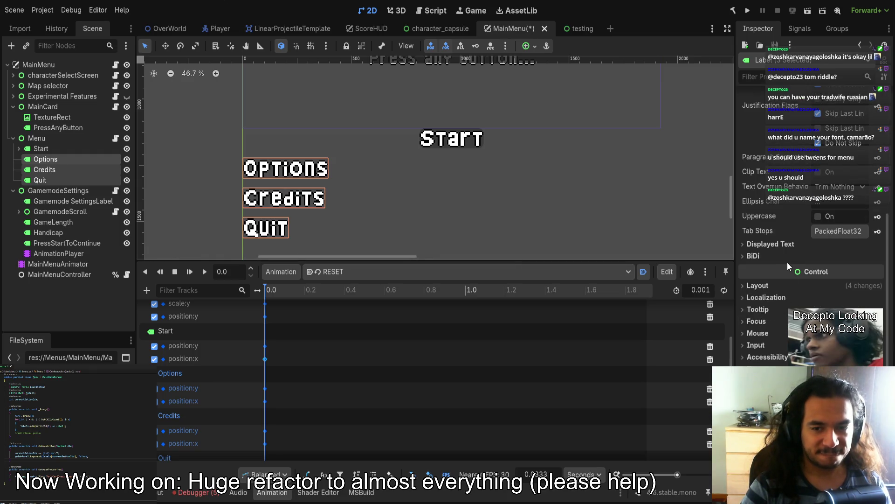
scroll(796, 284, up, 5)
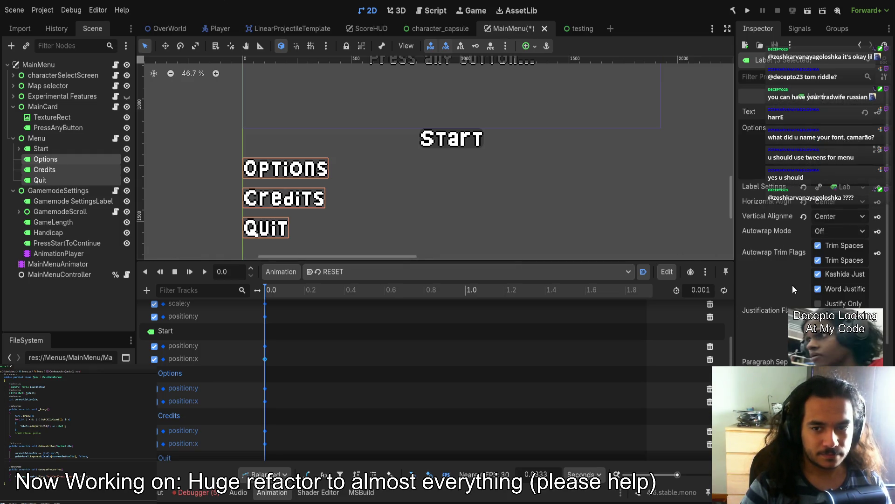
scroll(832, 252, down, 1)
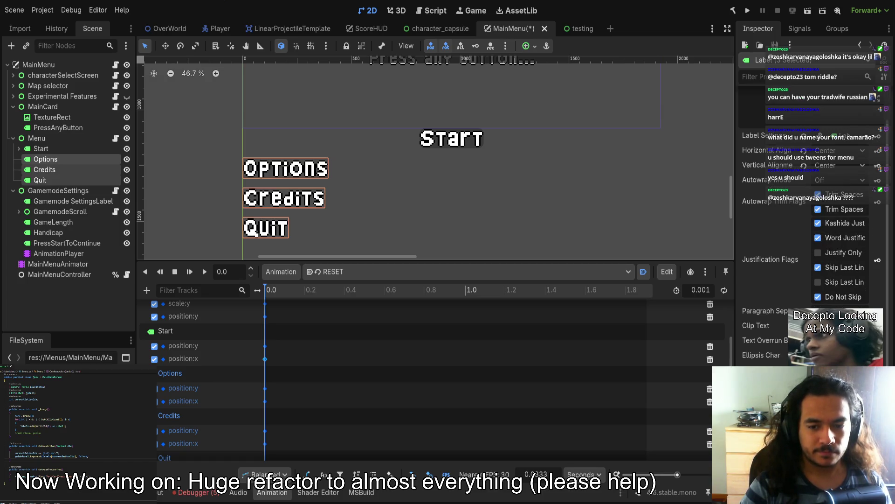
scroll(812, 210, down, 3)
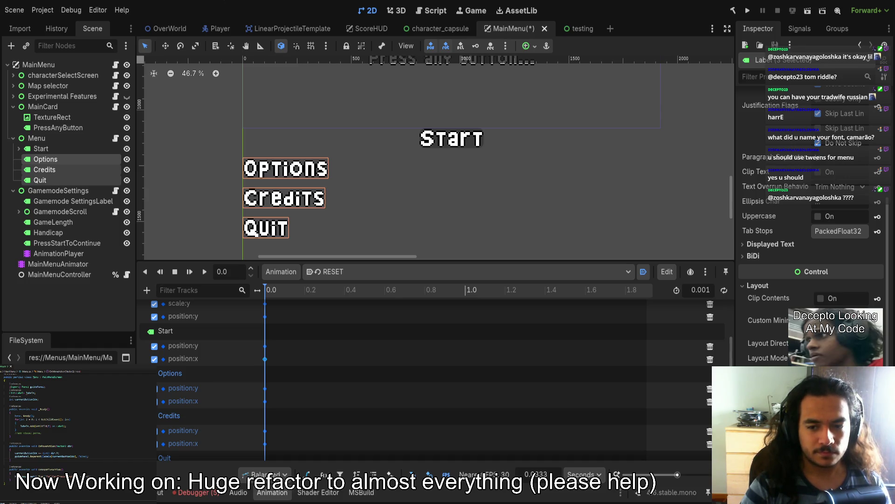
scroll(652, 157, up, 3)
scroll(652, 157, down, 2)
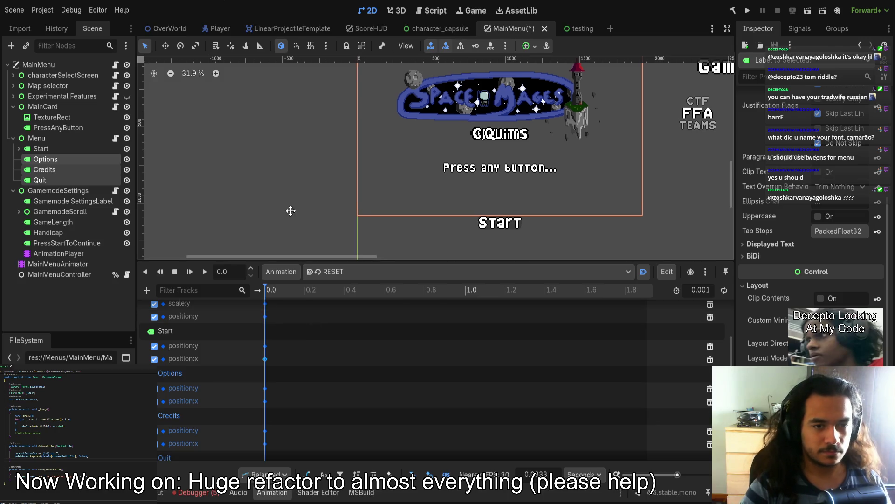
- Select the Options label and undo its full-rect resize back to the 392×91 box
scroll(374, 215, up, 3)
scroll(413, 164, down, 2)
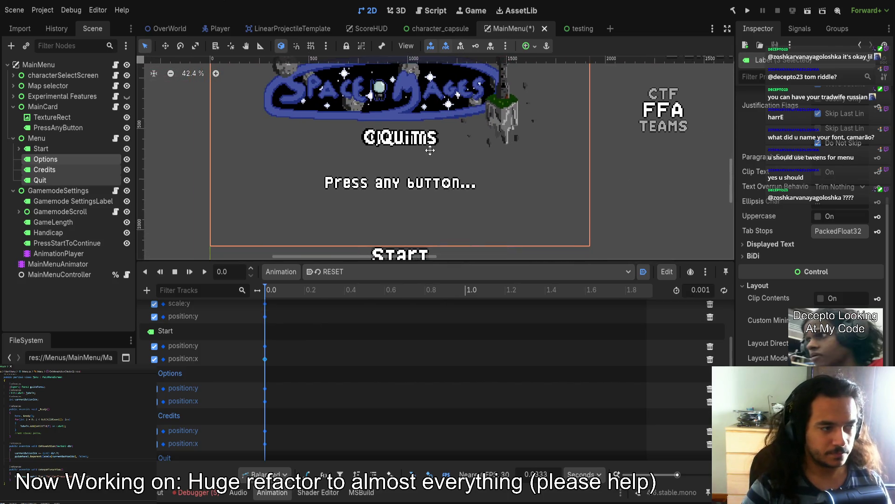
scroll(812, 304, up, 5)
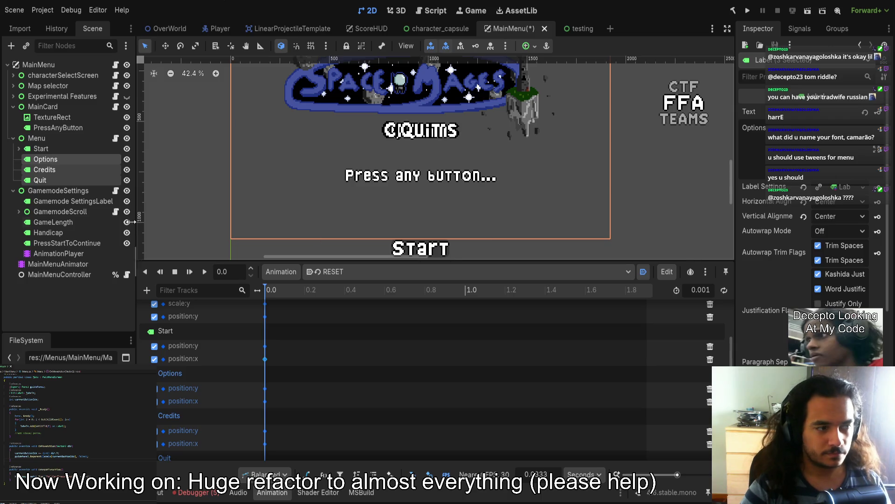
click(52, 167)
click(52, 160)
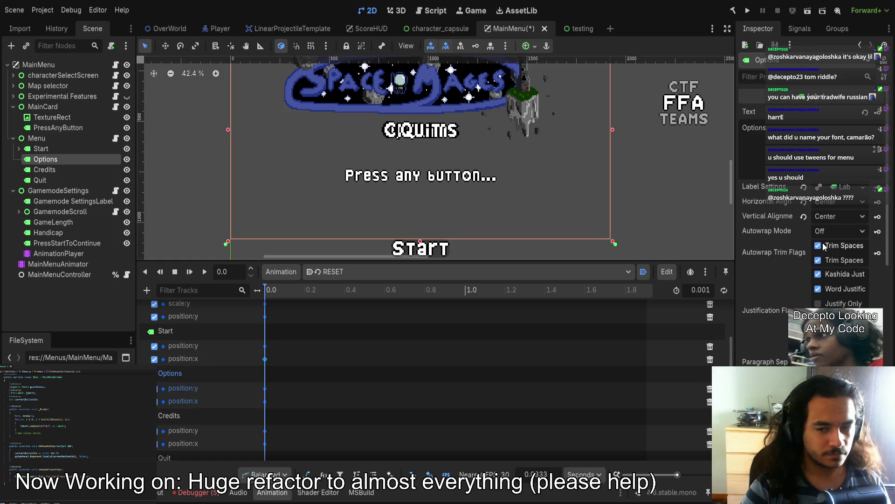
scroll(833, 244, down, 6)
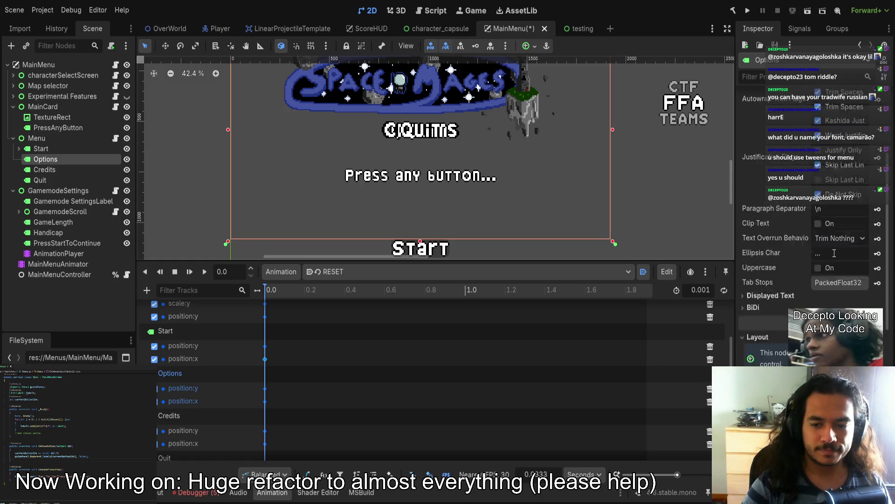
scroll(833, 244, down, 4)
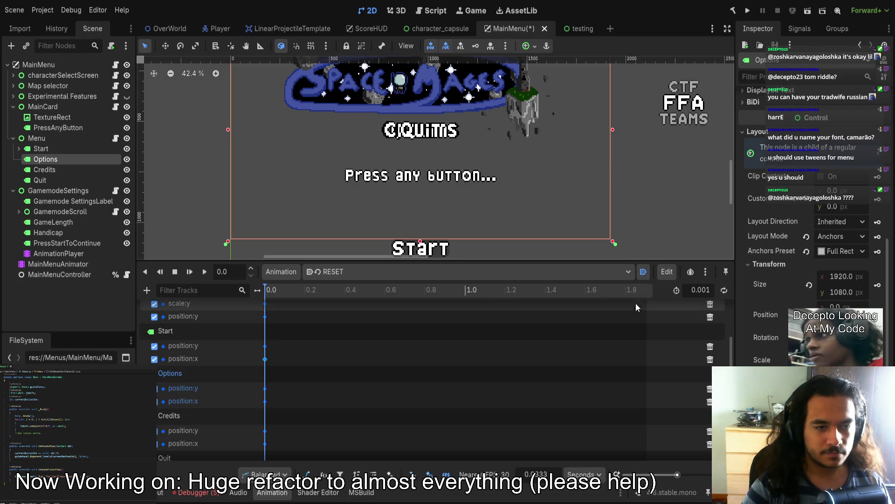
scroll(513, 168, down, 2)
scroll(661, 169, right, 1)
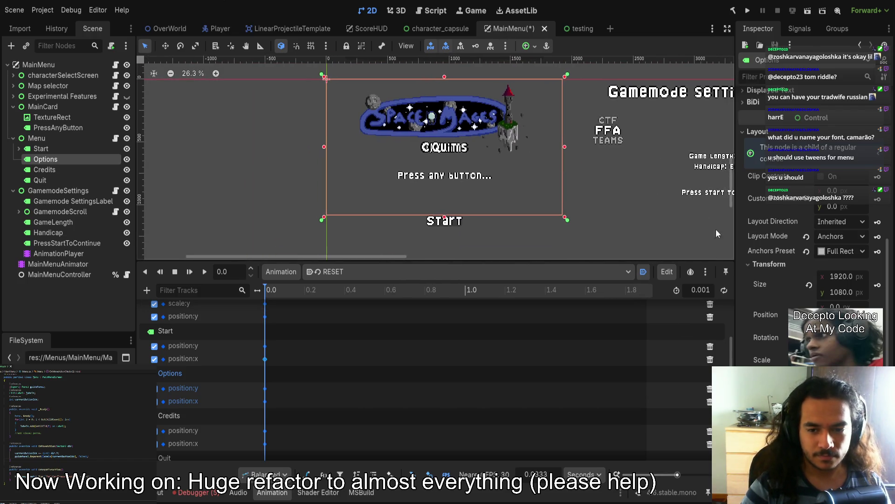
key(ctrl+z)
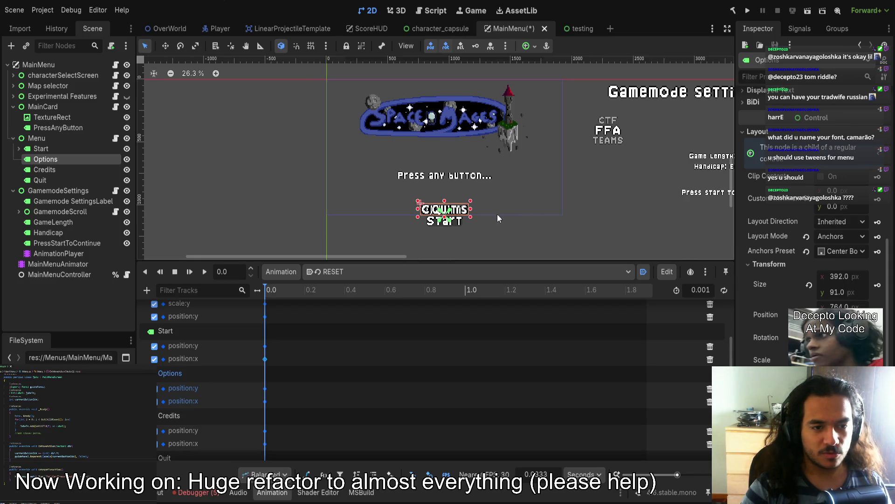
scroll(606, 243, down, 1)
scroll(421, 211, up, 3)
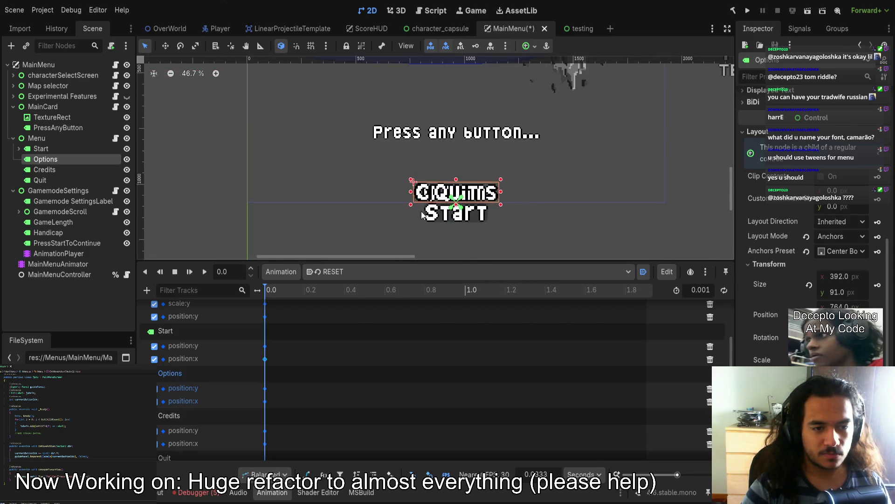
scroll(560, 224, up, 2)
drag(545, 220, 556, 220)
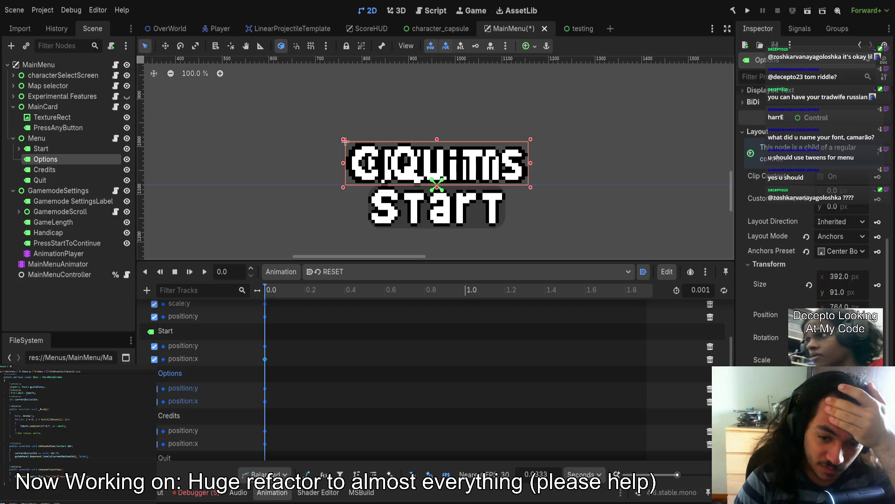
- Switch to the MenuGoAway animation with the playhead at 0.3333
scroll(793, 262, down, 2)
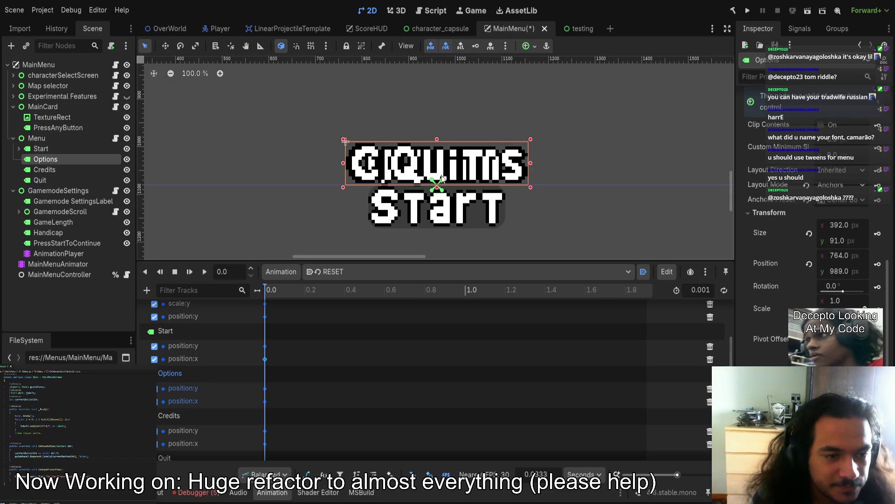
scroll(289, 242, right, 2)
scroll(289, 242, down, 1)
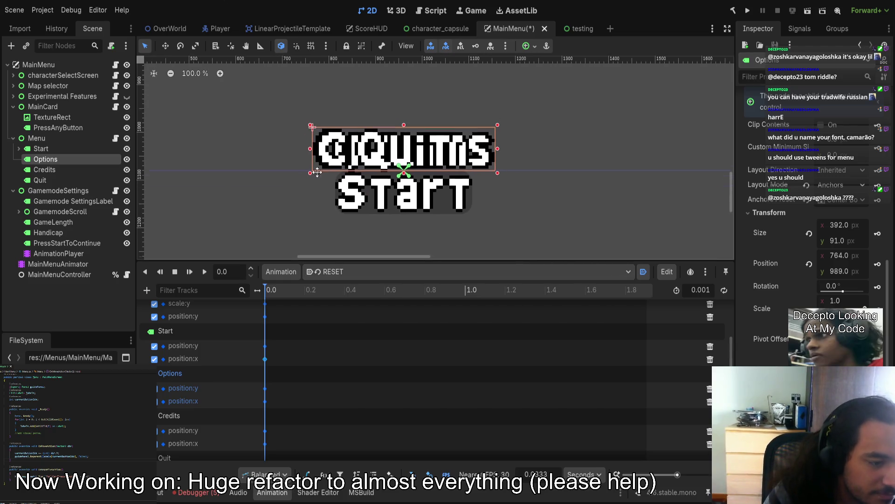
key(ctrl+Right)
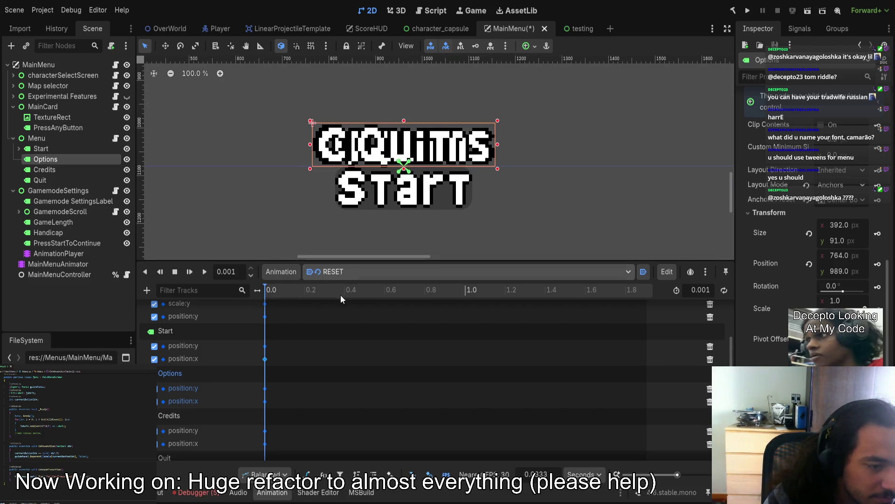
key(Down)
click(331, 290)
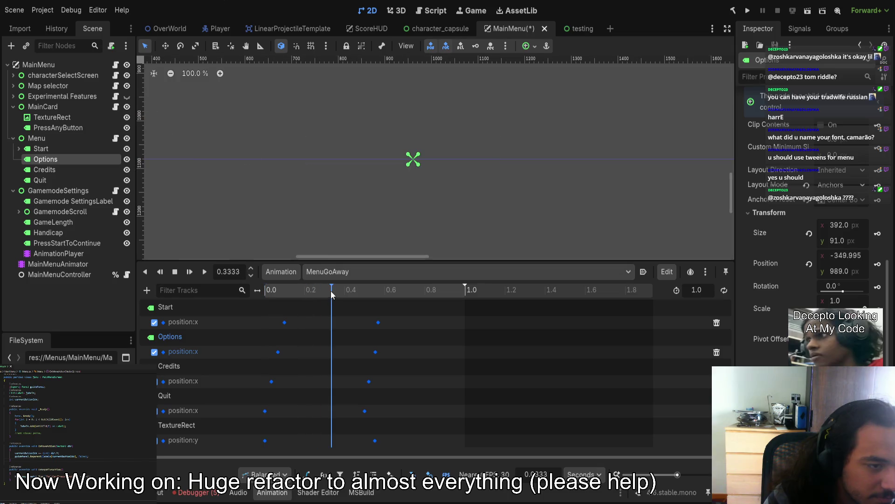
- Switch back to MainCardPressedAnyKey and scrub to its end at 0.7667
drag(331, 290, 275, 293)
key(Up)
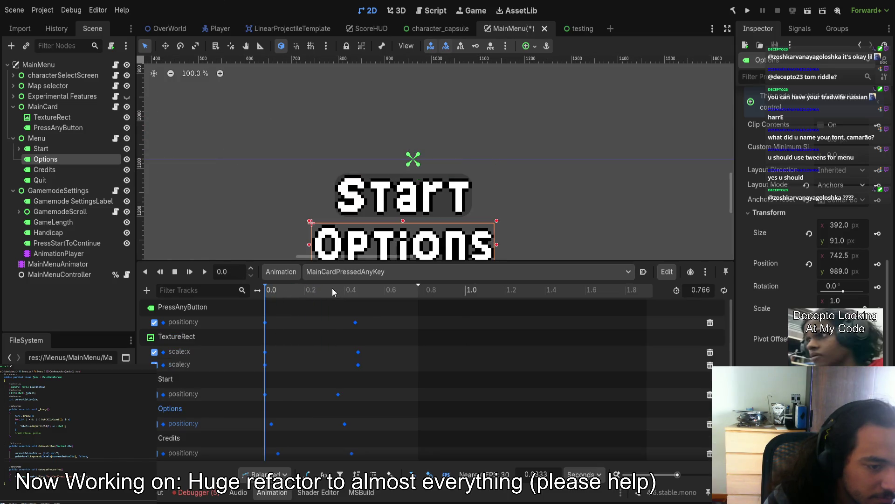
drag(332, 290, 391, 292)
scroll(416, 153, down, 4)
click(346, 205)
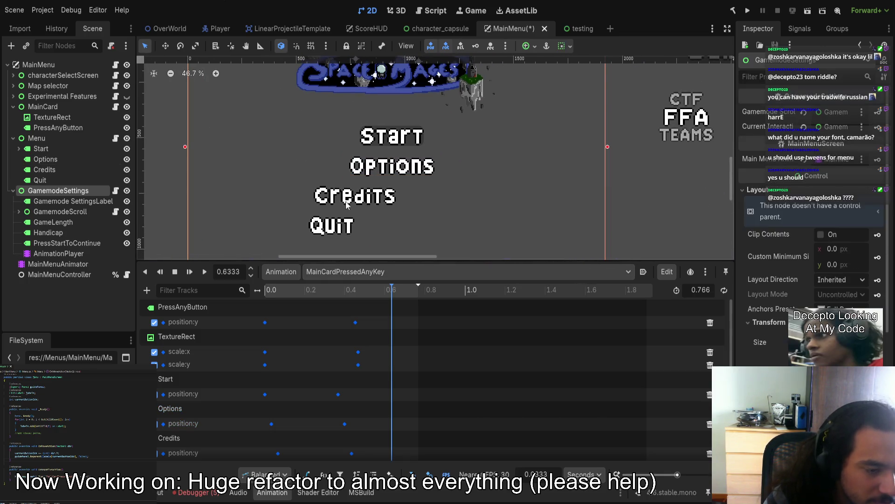
mouse_move(379, 291)
mouse_down()
mouse_move(354, 295)
mouse_move(421, 303)
mouse_up()
scroll(380, 199, left, 1)
- Move the Credits and Quit labels right to centre them under Start
mouse_move(345, 199)
mouse_down()
mouse_move(355, 195)
mouse_move(345, 189)
mouse_move(376, 190)
mouse_up()
click(89, 190)
click(39, 180)
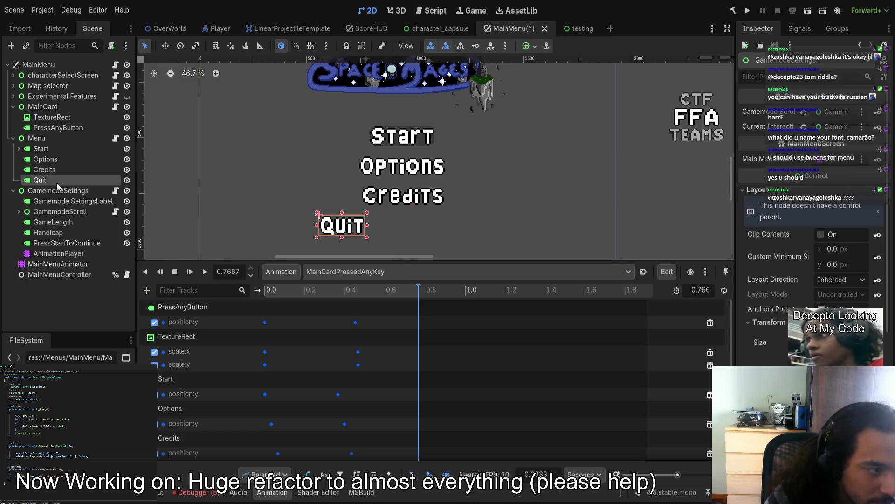
drag(331, 214, 395, 216)
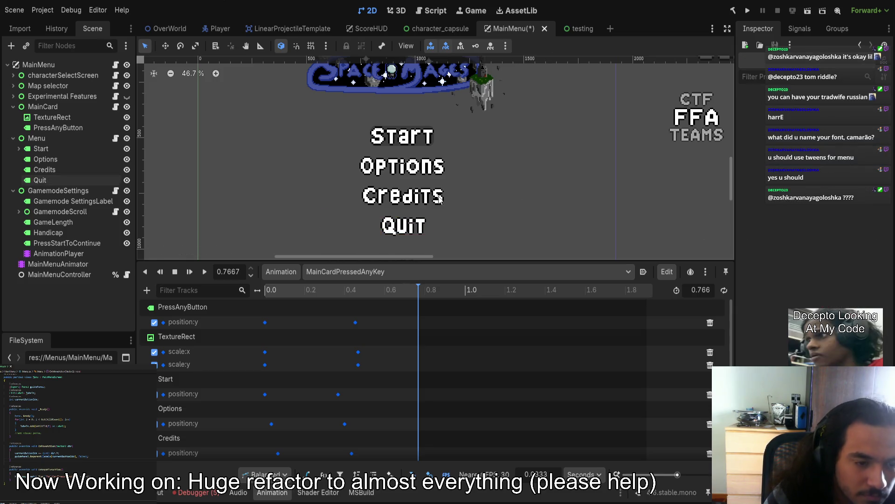
click(385, 214)
scroll(438, 173, right, 2)
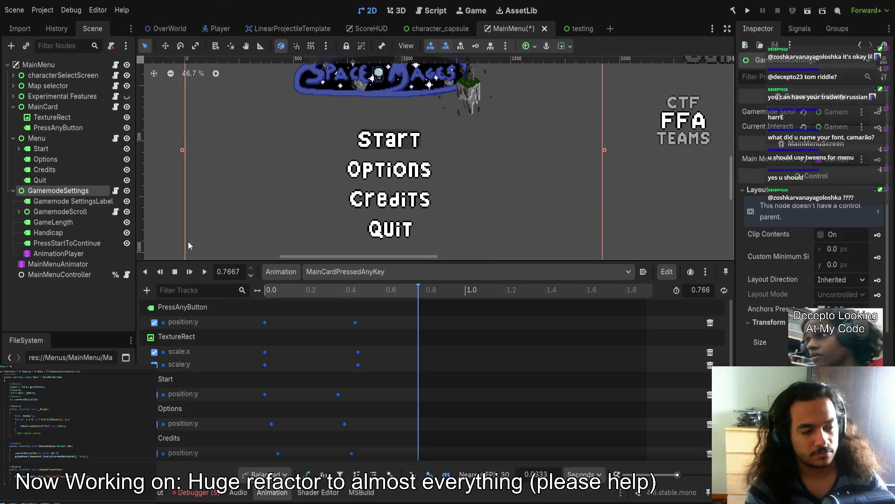
scroll(339, 146, down, 2)
scroll(438, 174, right, 1)
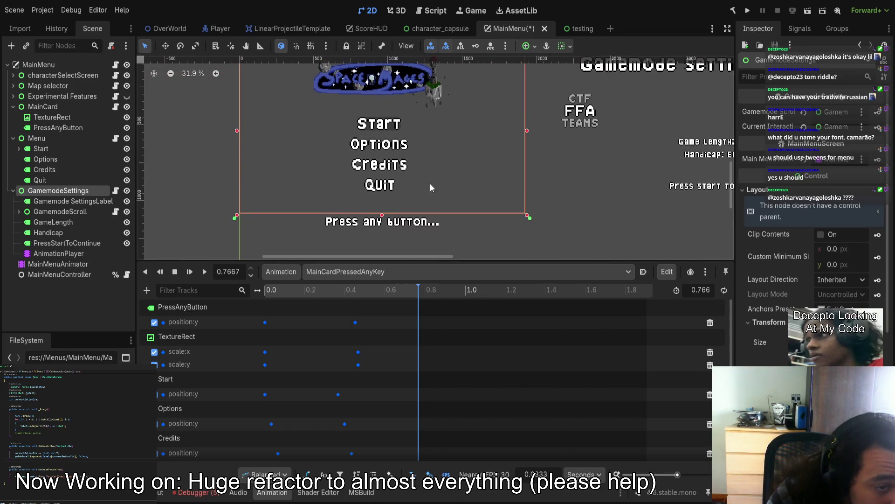
- Resize the Options label to 477×103 with its corner handle
click(83, 149)
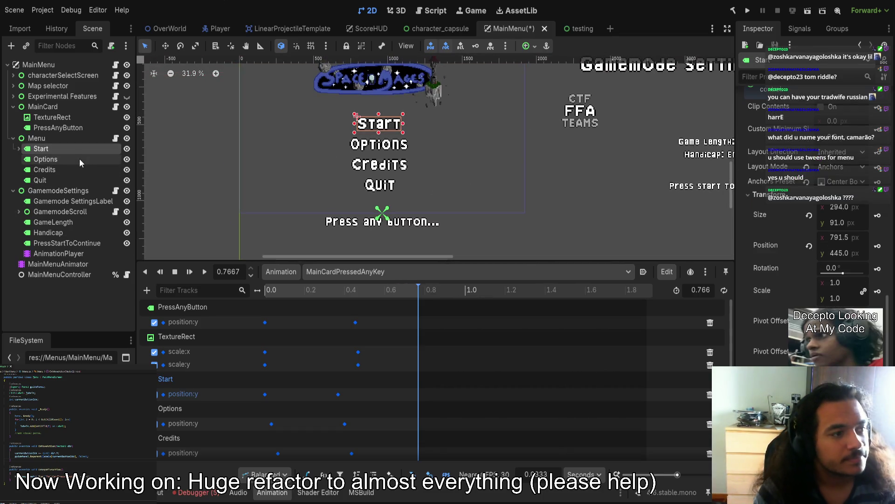
click(80, 159)
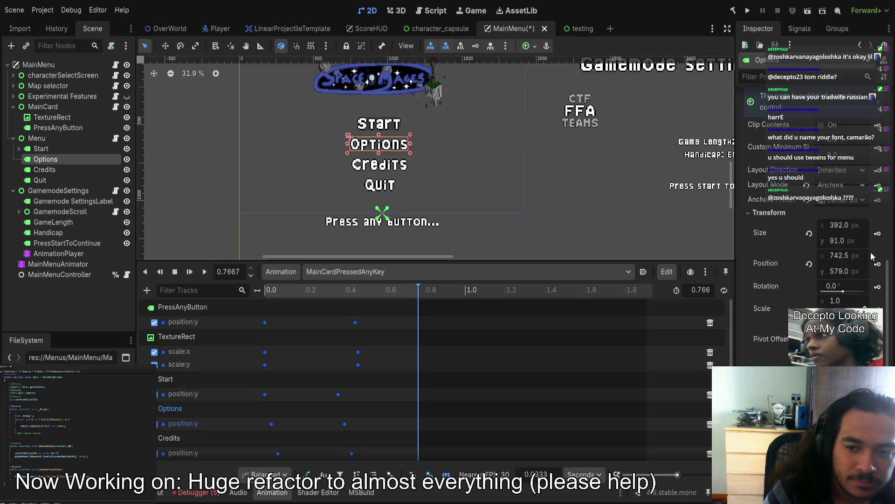
scroll(437, 159, up, 2)
mouse_move(398, 147)
mouse_down()
mouse_move(407, 149)
mouse_move(354, 151)
mouse_up()
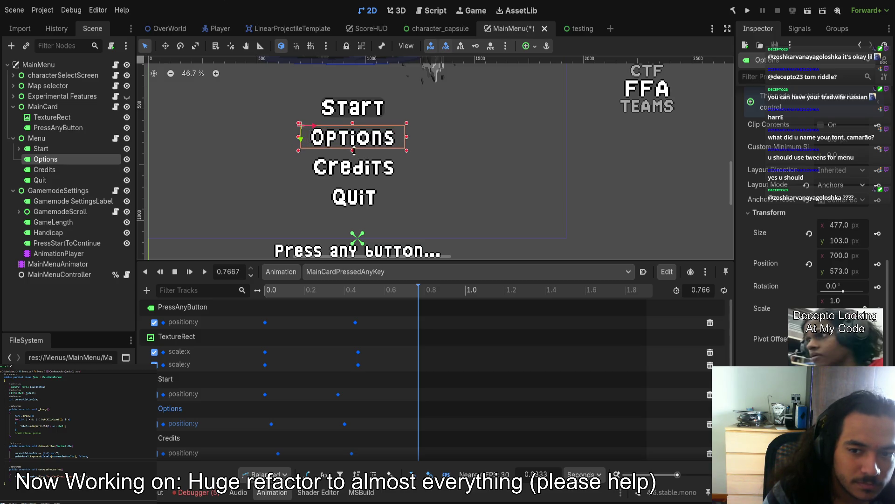
- Select the Start, Options, Credits and Quit labels together
click(347, 109)
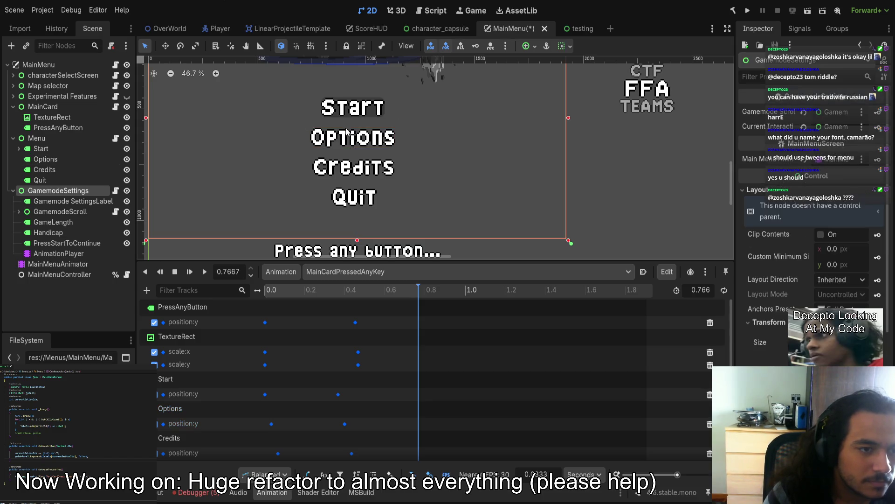
click(55, 151)
shift+click(52, 179)
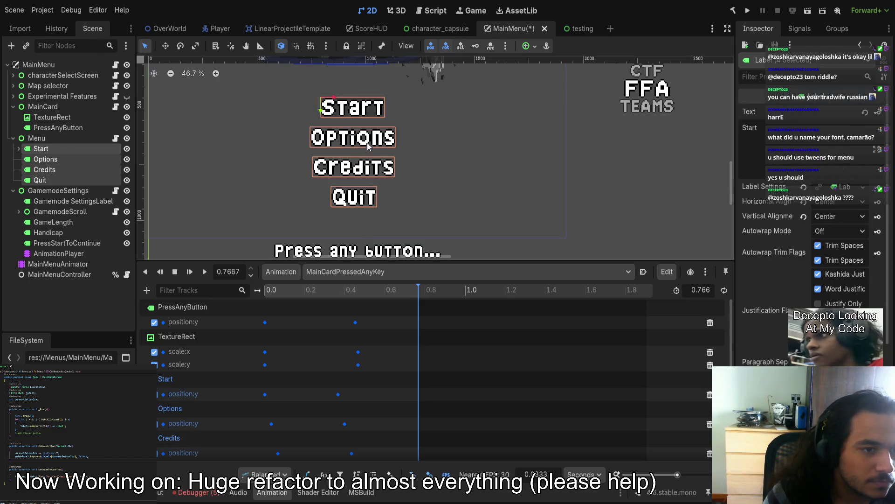
scroll(799, 243, down, 5)
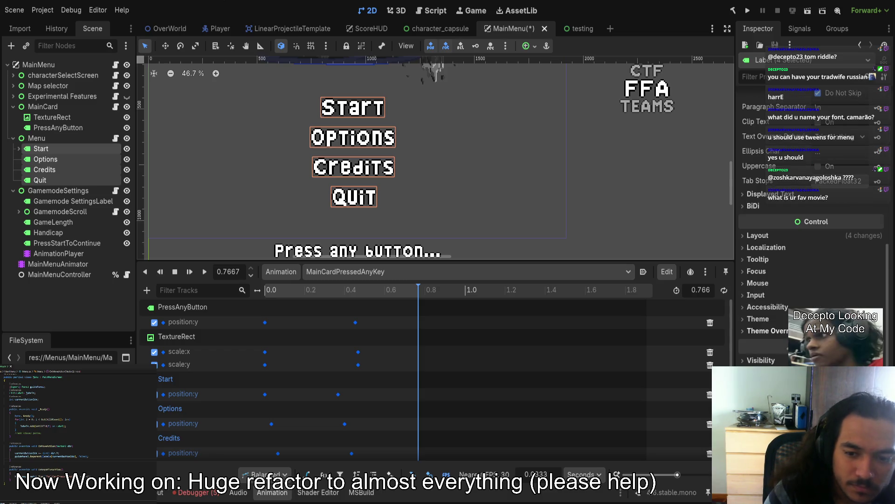
- Set their Custom Minimum Size to x 460, y 125
click(798, 238)
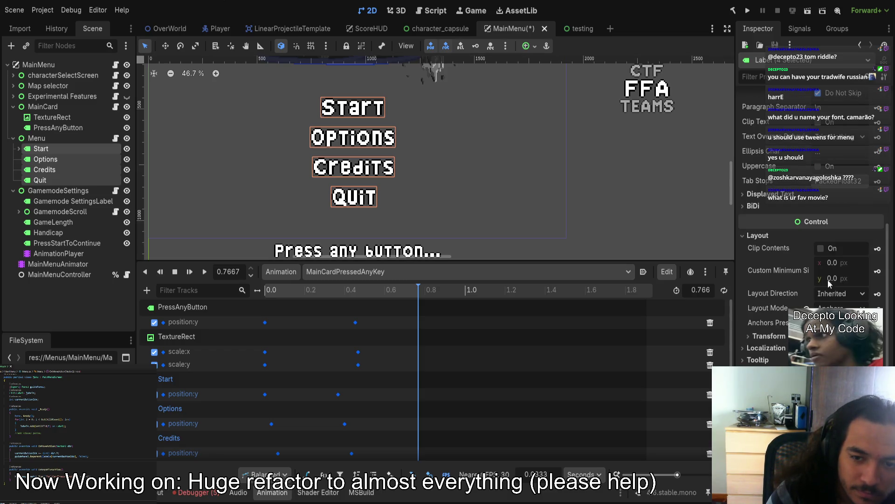
mouse_move(835, 279)
mouse_down()
mouse_move(873, 279)
mouse_move(863, 279)
mouse_up()
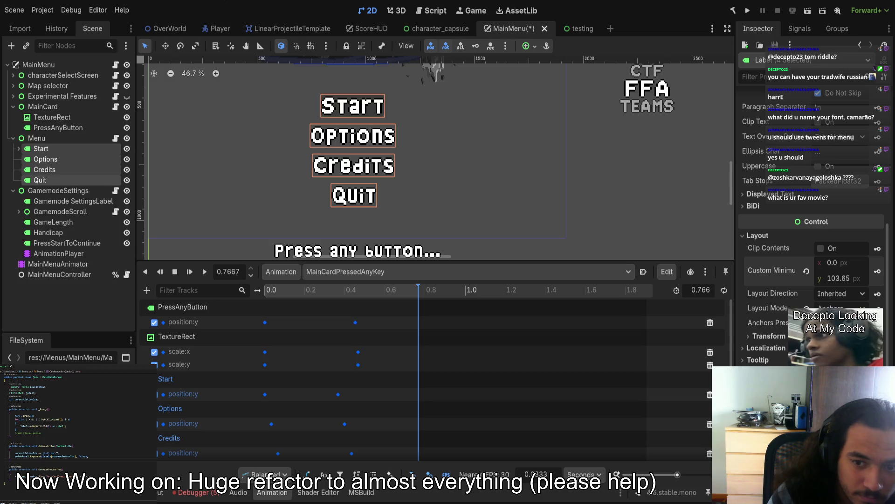
click(839, 279)
text(125)
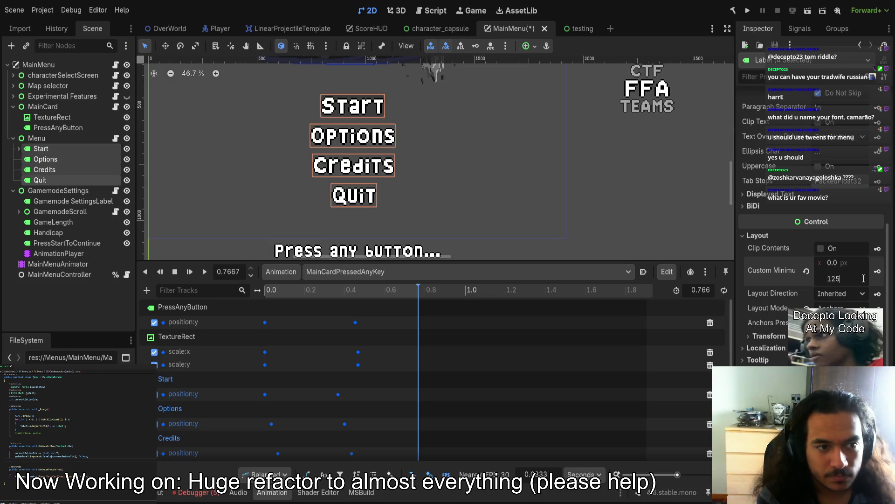
key(Return)
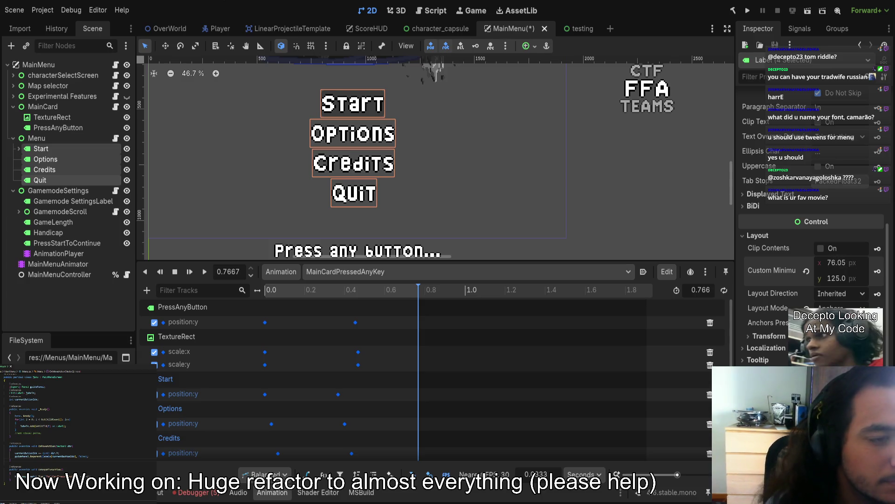
mouse_move(838, 263)
mouse_down()
mouse_move(877, 262)
mouse_move(845, 262)
mouse_move(857, 263)
mouse_up()
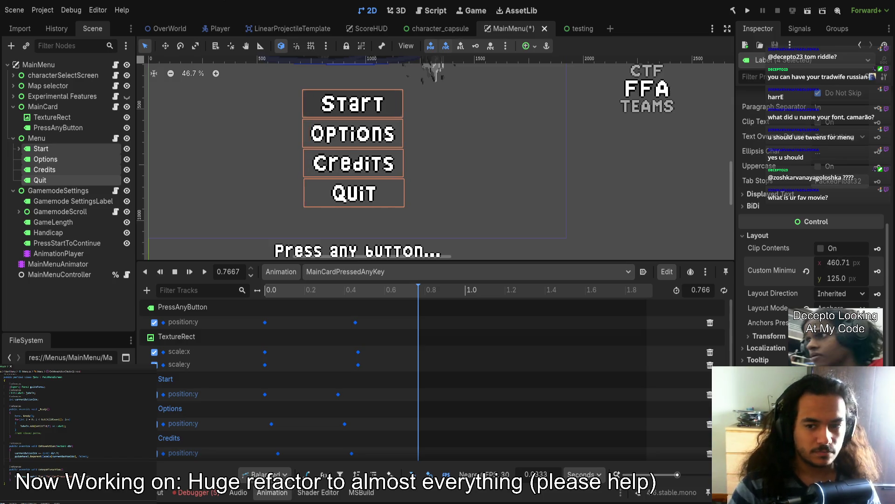
click(838, 265)
text(460)
key(Return)
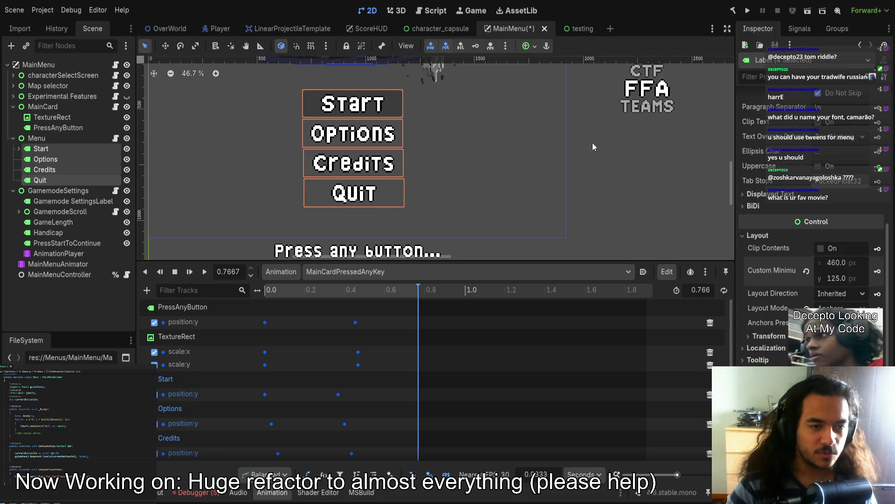
click(640, 163)
scroll(540, 170, up, 2)
scroll(540, 170, left, 3)
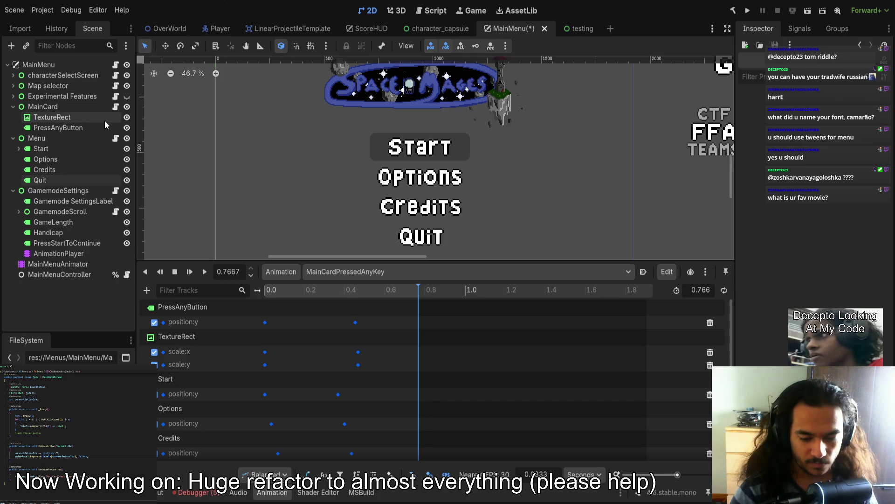
scroll(259, 210, right, 2)
scroll(259, 210, down, 1)
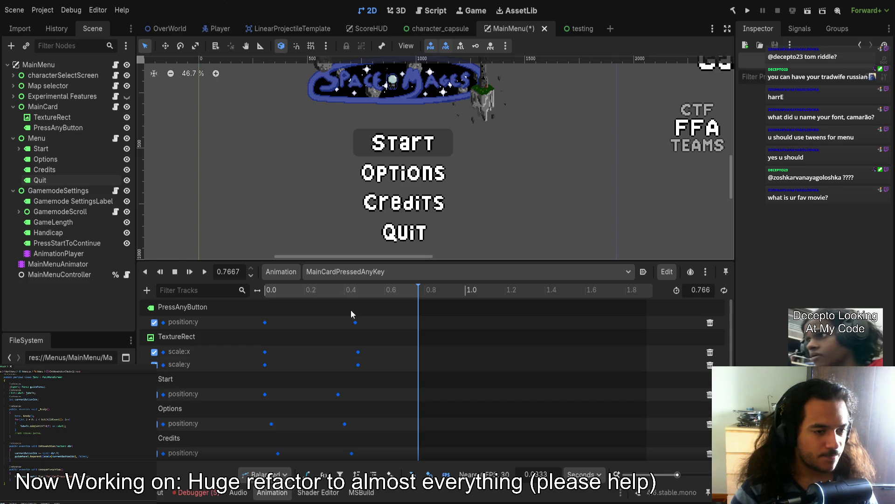
click(402, 172)
mouse_move(354, 293)
mouse_down()
mouse_move(260, 297)
mouse_move(399, 293)
mouse_move(407, 267)
mouse_move(406, 292)
mouse_move(420, 290)
mouse_up()
scroll(407, 233, down, 2)
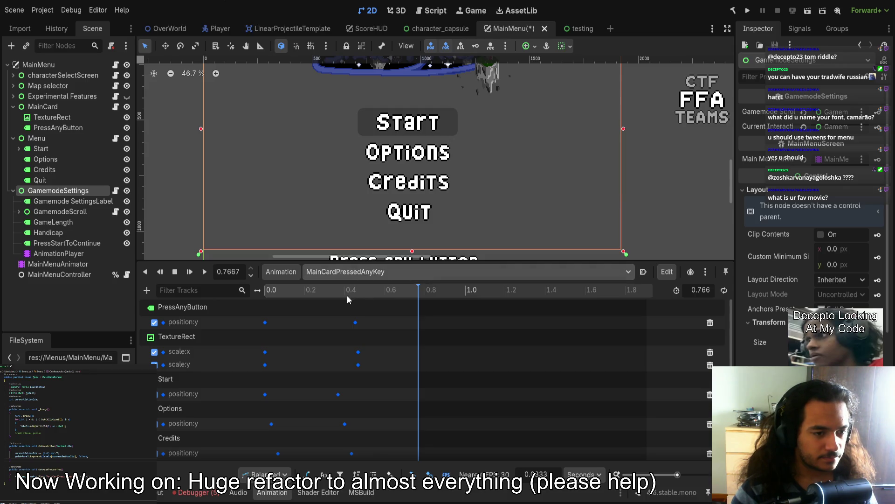
key(ctrl+z)
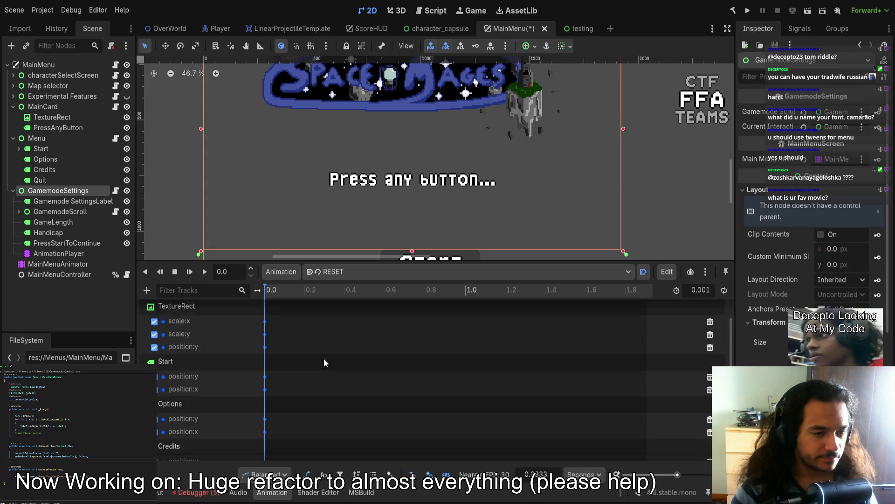
- Select the Start button's RESET position:x keyframe in the Animation panel
scroll(323, 363, down, 1)
scroll(375, 164, down, 5)
scroll(376, 224, down, 2)
scroll(253, 334, up, 1)
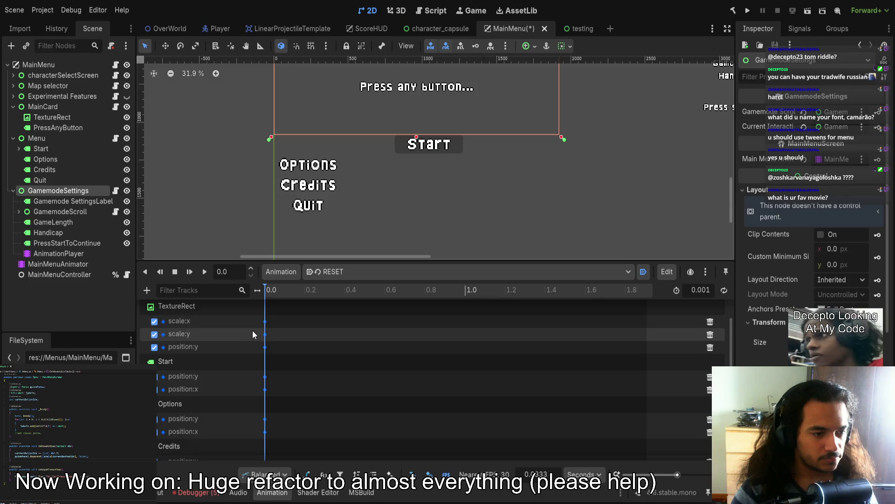
click(264, 392)
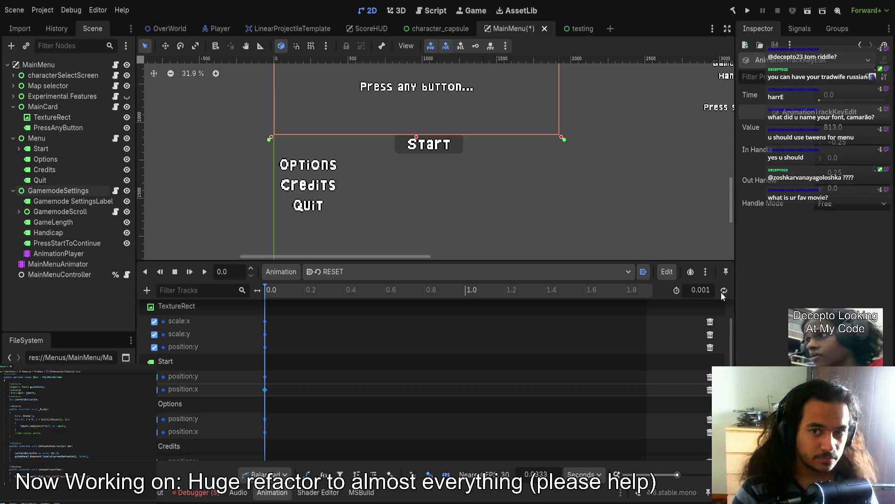
scroll(337, 376, down, 1)
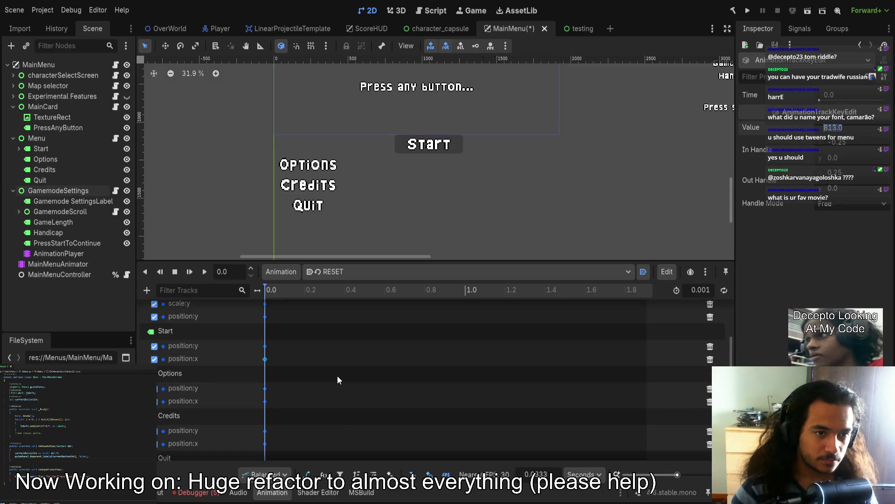
scroll(411, 188, up, 2)
- Select the Start button and move it left toward the centre, cancelling one unwanted move
click(429, 186)
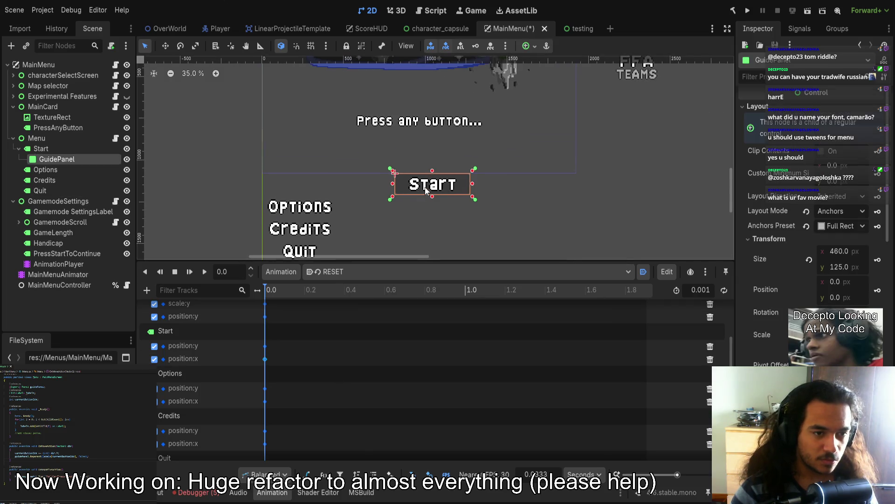
scroll(426, 190, down, 2)
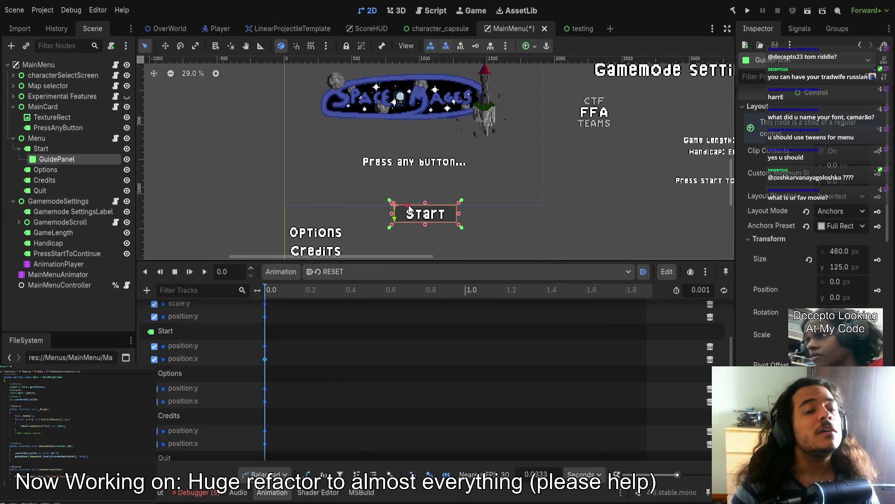
click(51, 150)
drag(405, 204, 396, 205)
key(Escape)
scroll(394, 194, up, 10)
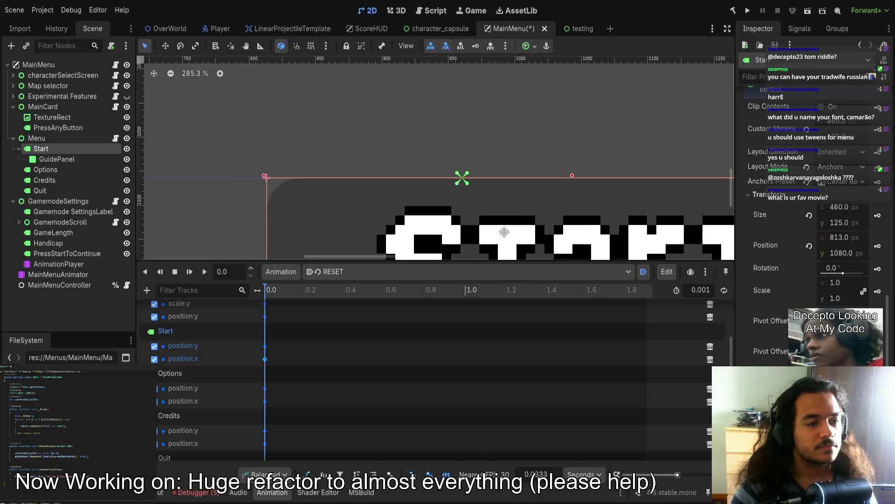
mouse_move(278, 159)
mouse_down()
mouse_move(140, 154)
mouse_move(164, 153)
mouse_up()
- Set the RESET position:x keys of Start, Options, Credits and Quit to 730
scroll(202, 162, down, 7)
scroll(318, 233, down, 3)
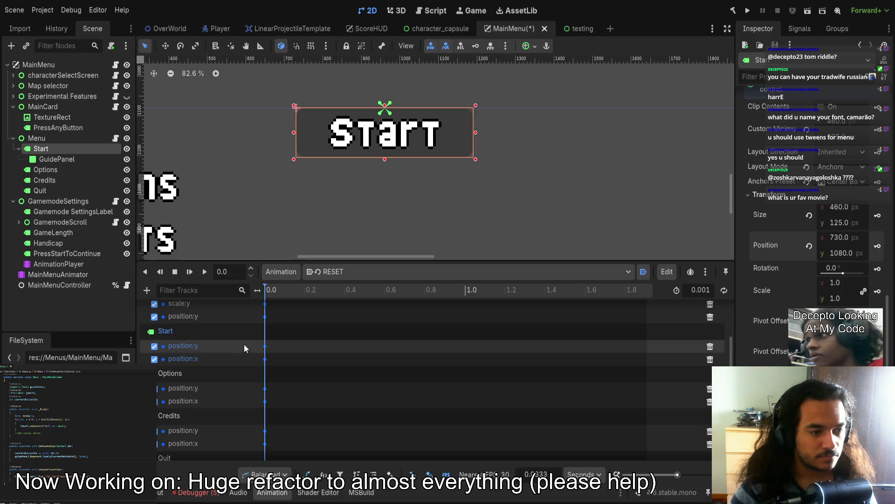
click(265, 360)
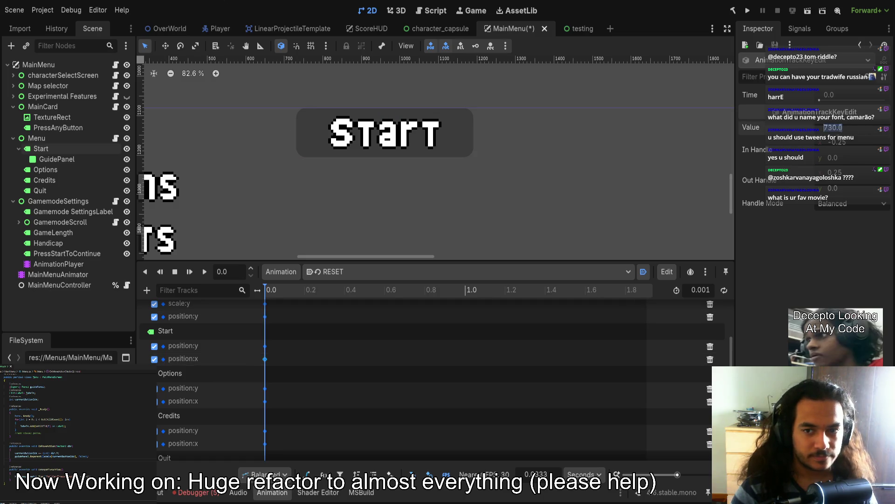
click(265, 401)
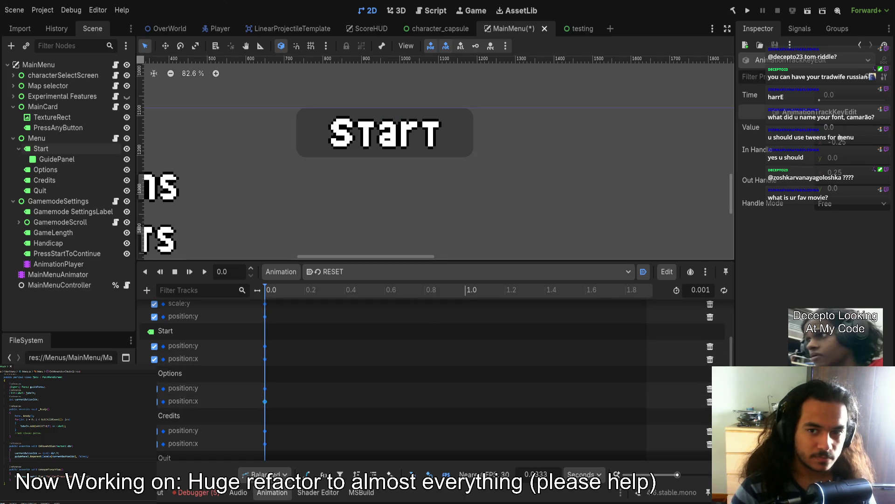
click(266, 444)
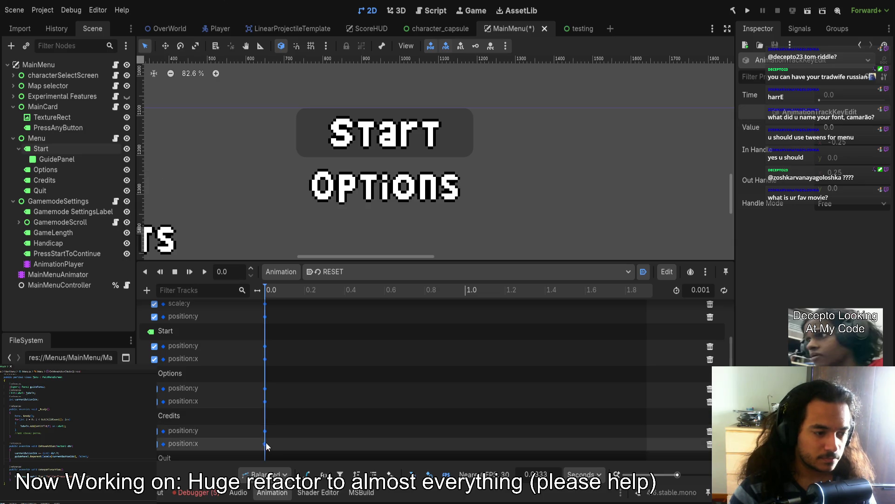
scroll(386, 354, down, 2)
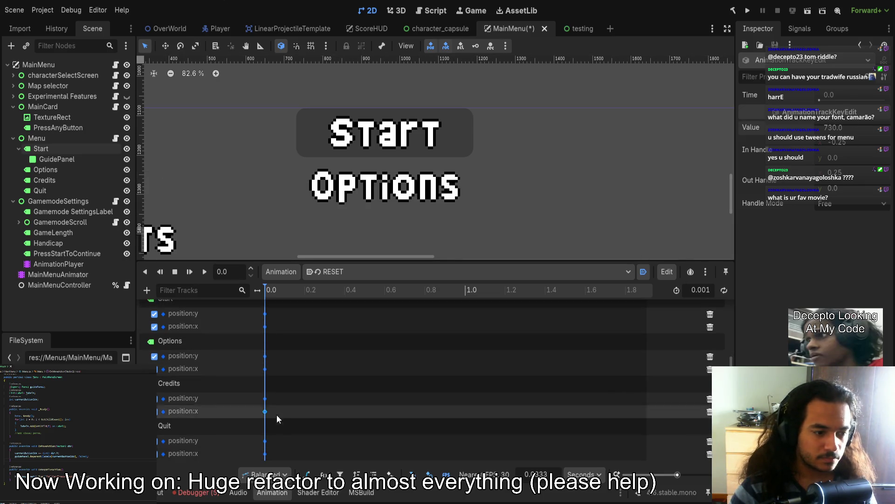
click(265, 453)
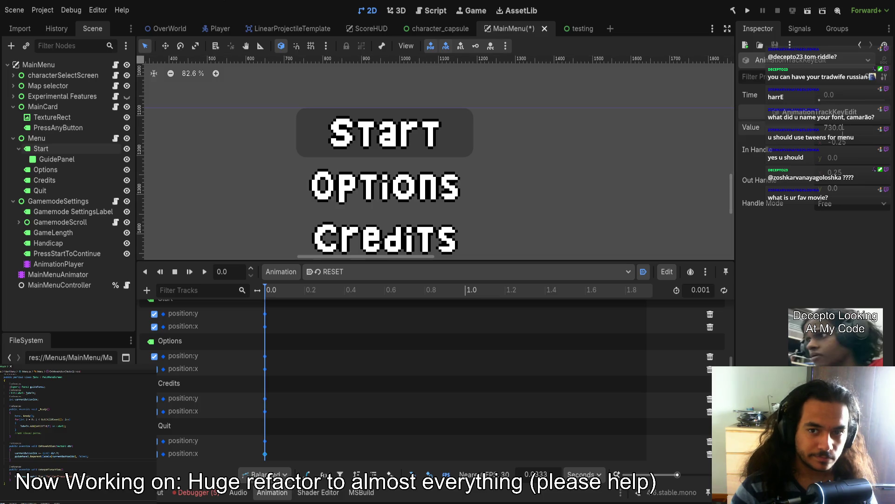
scroll(597, 188, down, 4)
scroll(597, 188, right, 5)
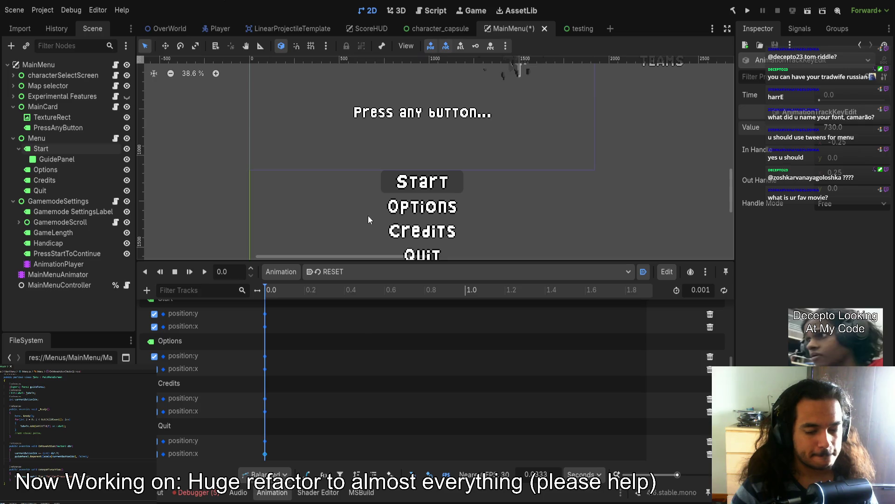
- Check the Options button's position, then reselect the Start button
click(438, 209)
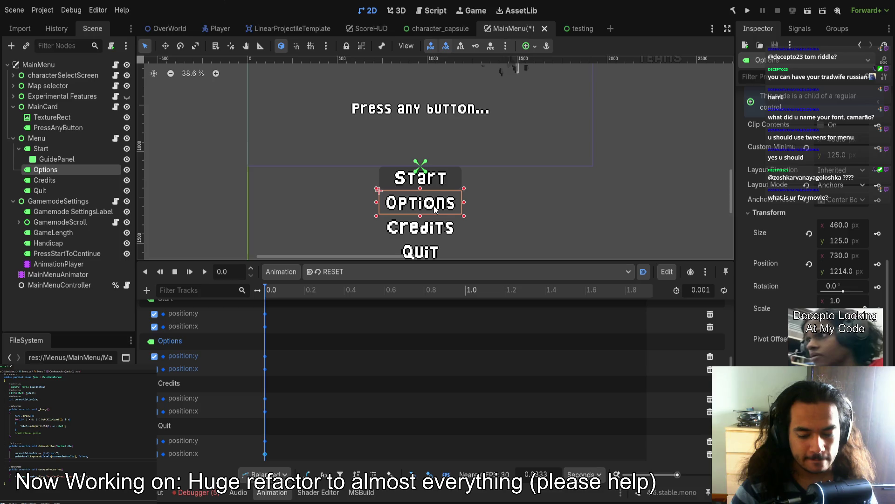
scroll(435, 209, up, 1)
click(437, 180)
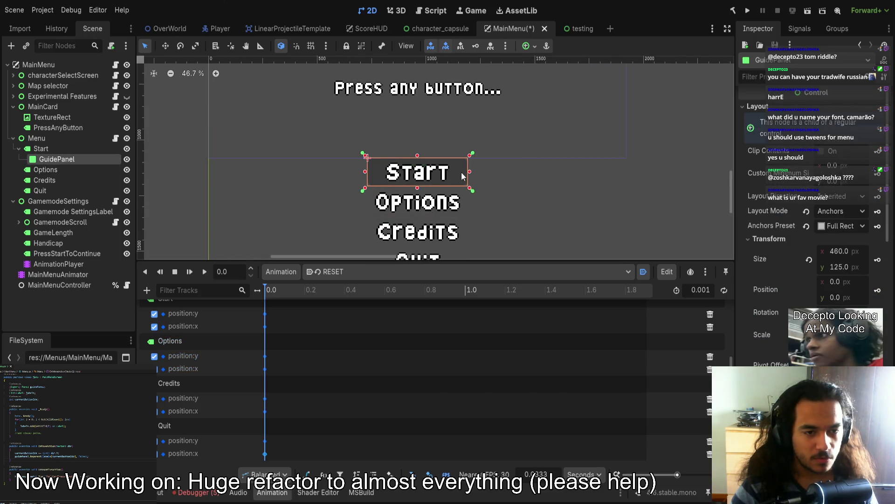
click(71, 147)
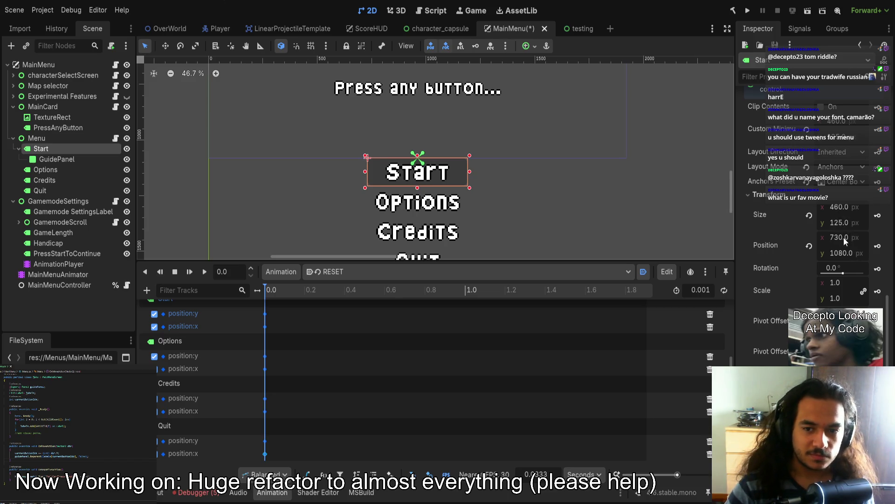
- Clear Start's custom minimum size and narrow it from 460 to 340 px wide at x 790
scroll(835, 279, up, 2)
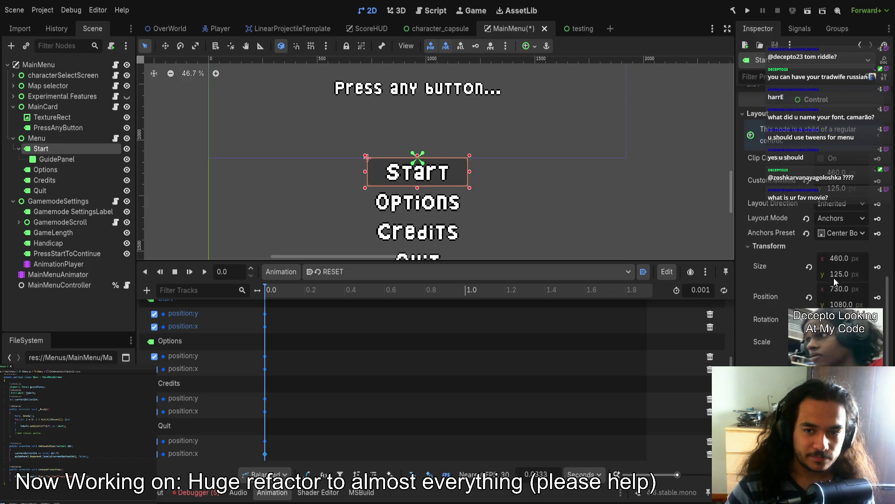
click(807, 180)
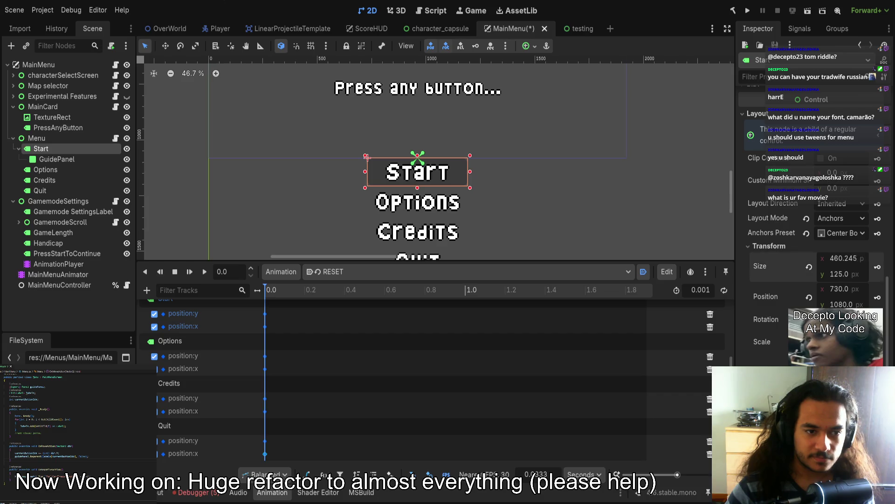
drag(470, 172, 456, 173)
- Inspect the Options and Credits buttons to compare their sizes with Start
scroll(455, 181, up, 3)
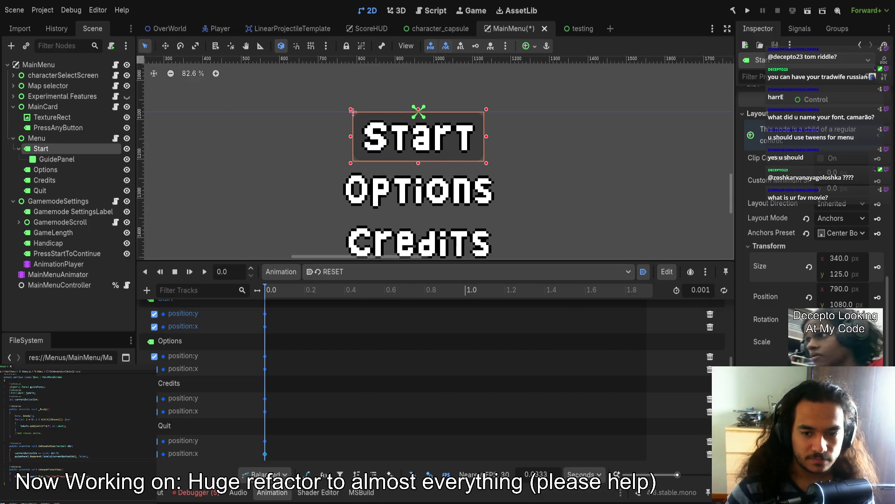
click(456, 200)
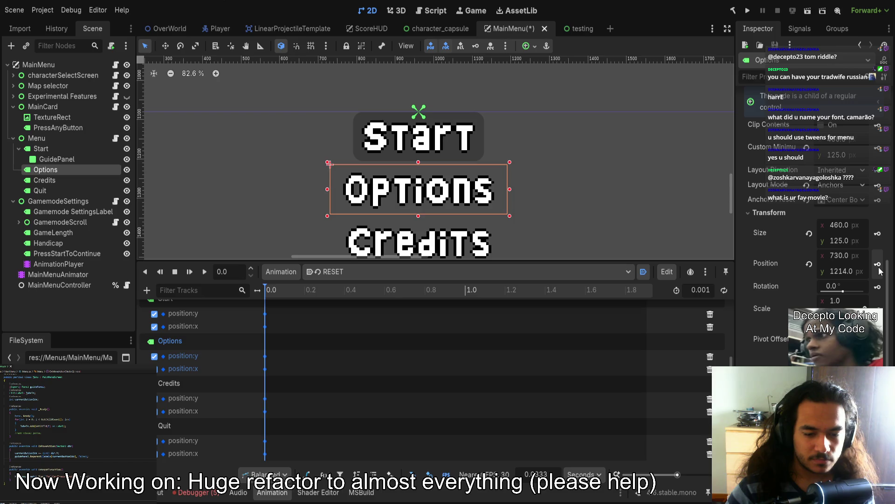
scroll(546, 219, down, 1)
click(467, 205)
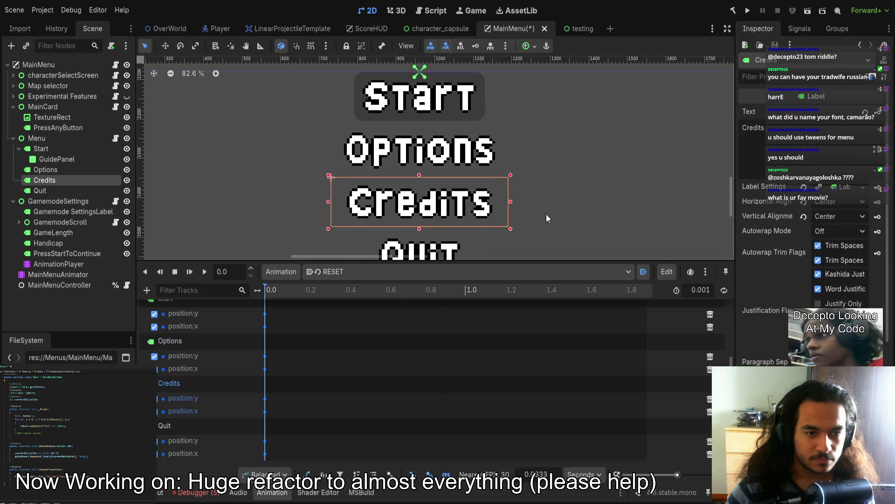
scroll(547, 214, down, 1)
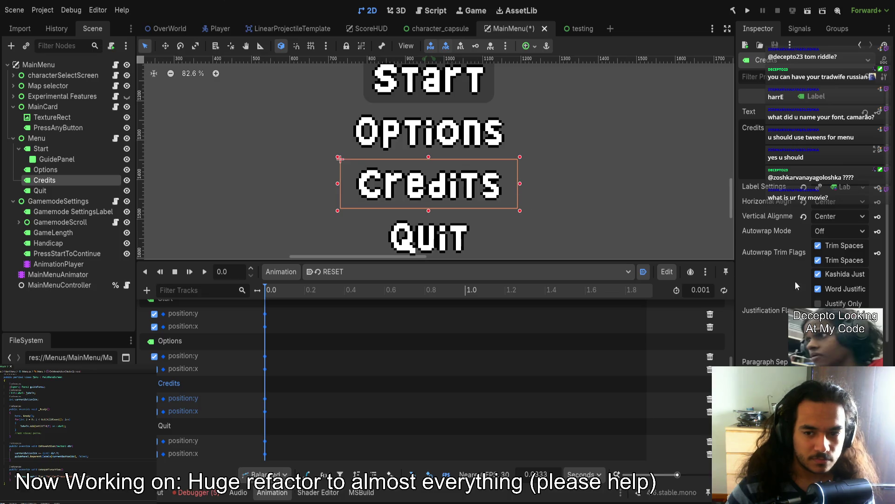
scroll(825, 291, down, 5)
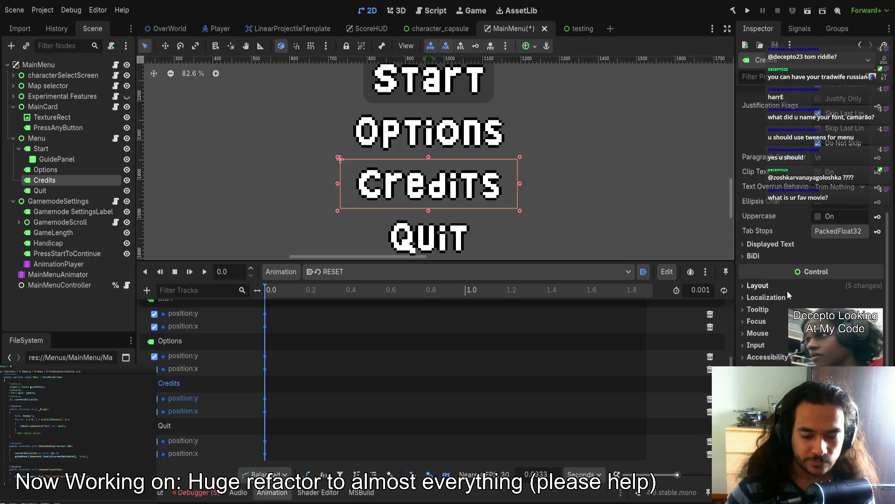